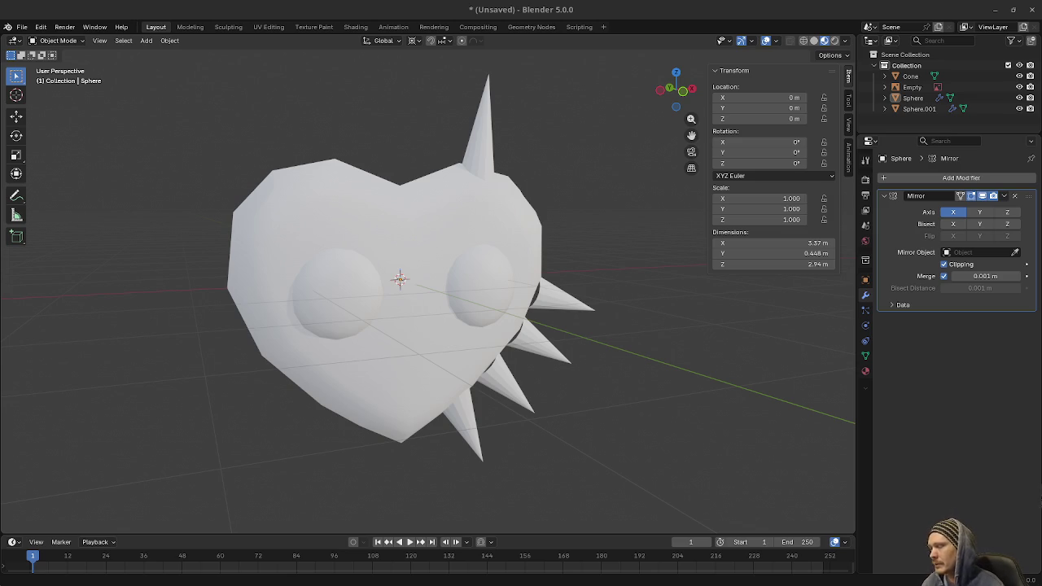
- Enter Edit Mode on the Cone, select a side spike's base loop, and view Front Ortho in Material Preview
{"action": "left_click", "coordinate": [543, 296]}
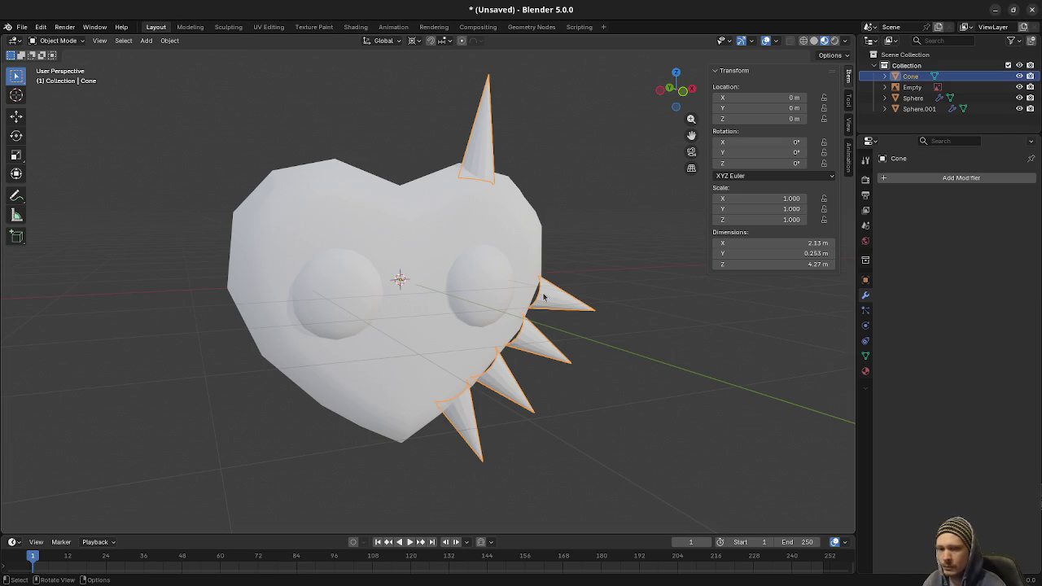
{"action": "key", "text": "Tab"}
{"action": "mouse_move", "coordinate": [562, 314]}
{"action": "left_mouse_down"}
{"action": "mouse_move", "coordinate": [619, 318]}
{"action": "mouse_move", "coordinate": [530, 346]}
{"action": "left_mouse_up"}
{"action": "left_click", "coordinate": [525, 343], "text": "alt"}
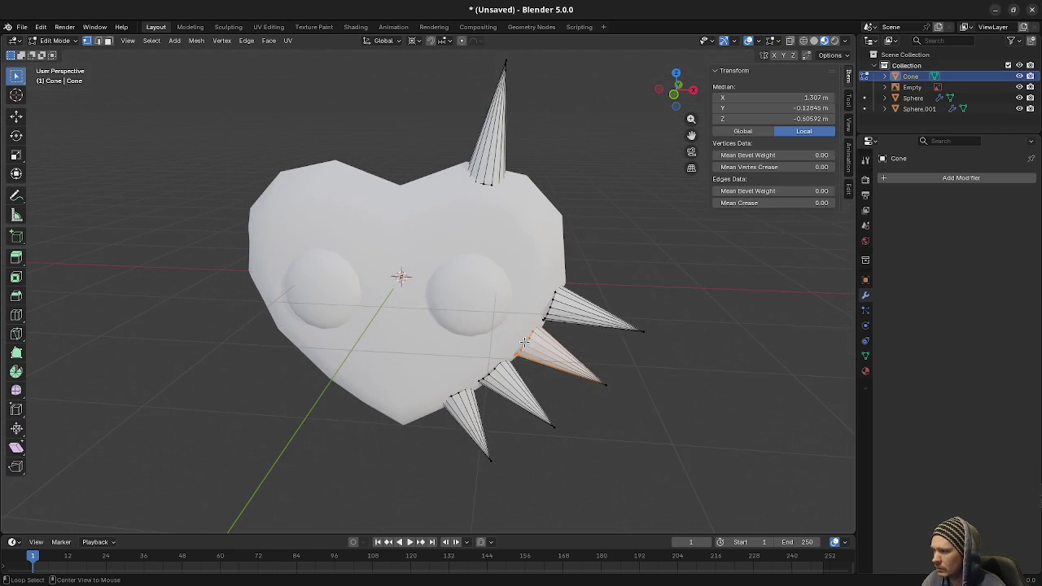
{"action": "key", "text": "KP_1"}
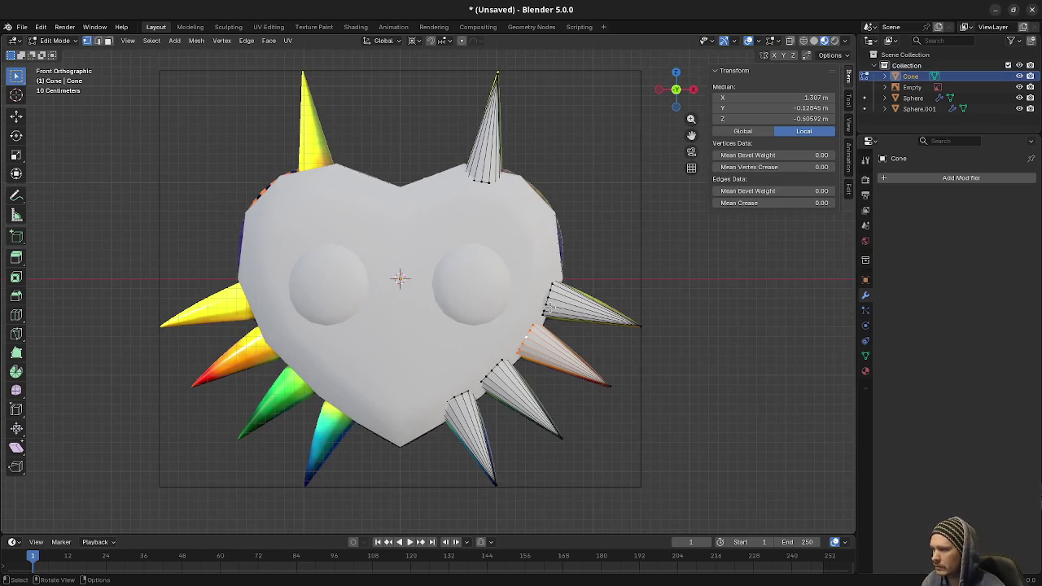
{"action": "key", "text": "z"}
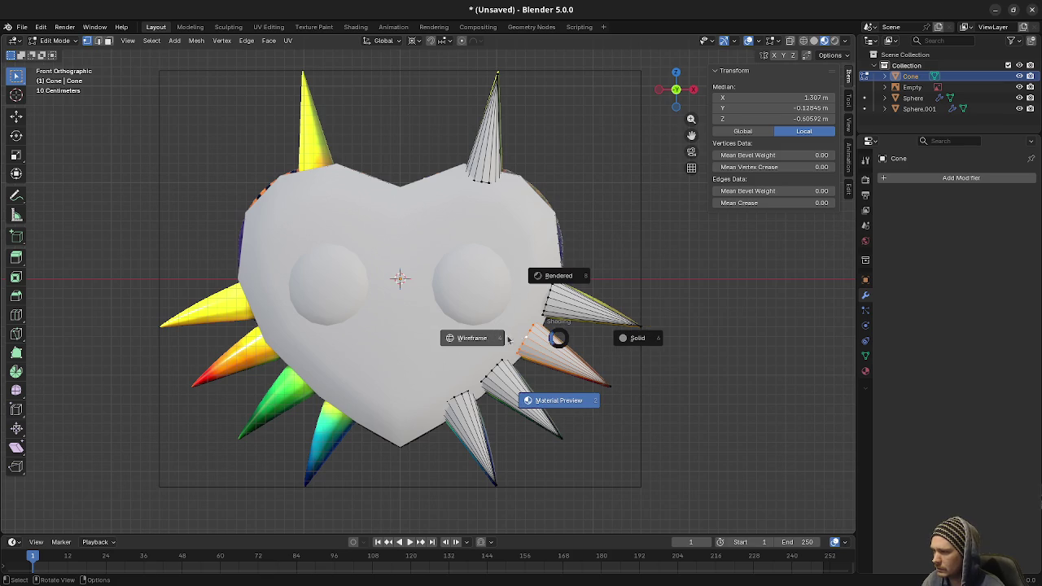
{"action": "left_click", "coordinate": [558, 400]}
- Move the side spike's base loop and set the pivot point to Median Point
{"action": "key", "text": "g"}
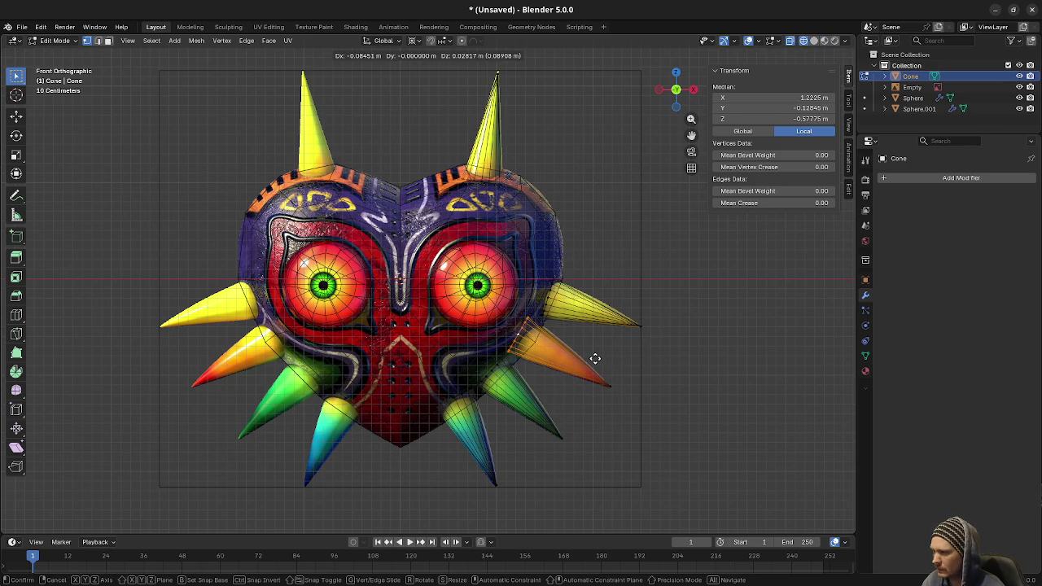
{"action": "left_click", "coordinate": [595, 358]}
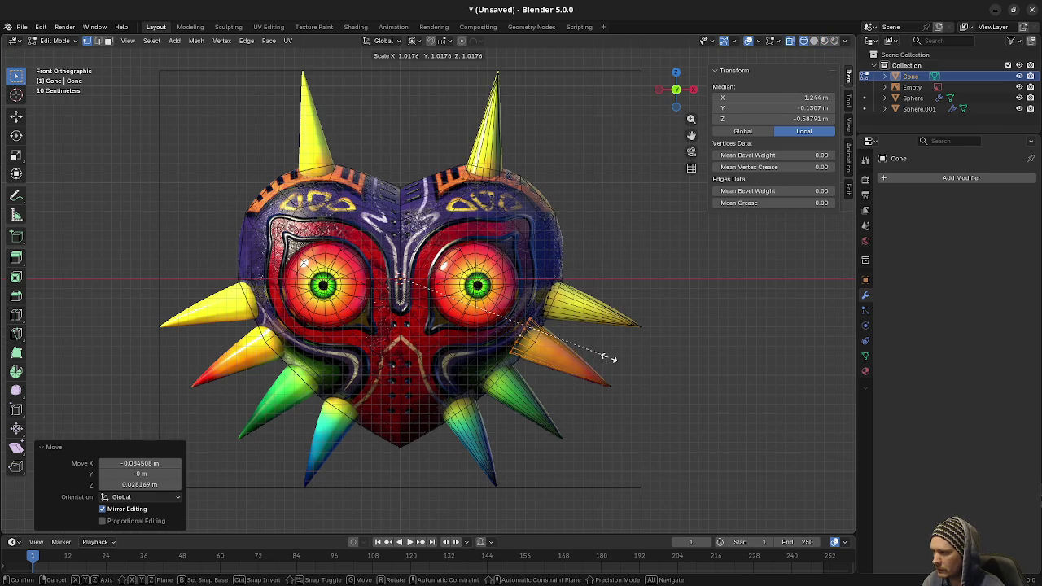
{"action": "left_click", "coordinate": [413, 41]}
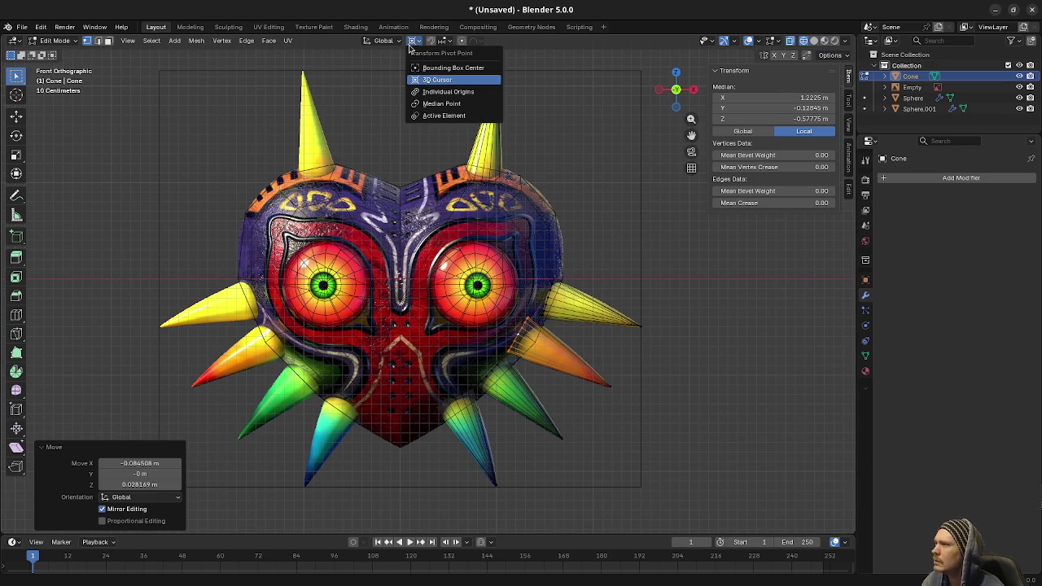
{"action": "left_click", "coordinate": [433, 102]}
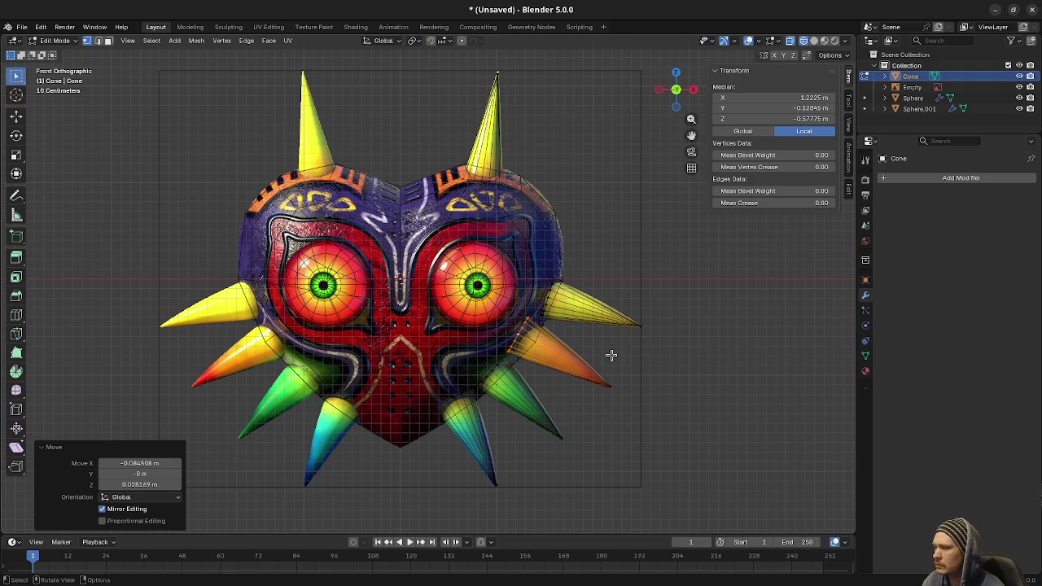
{"action": "key", "text": "s"}
{"action": "key", "text": "Escape"}
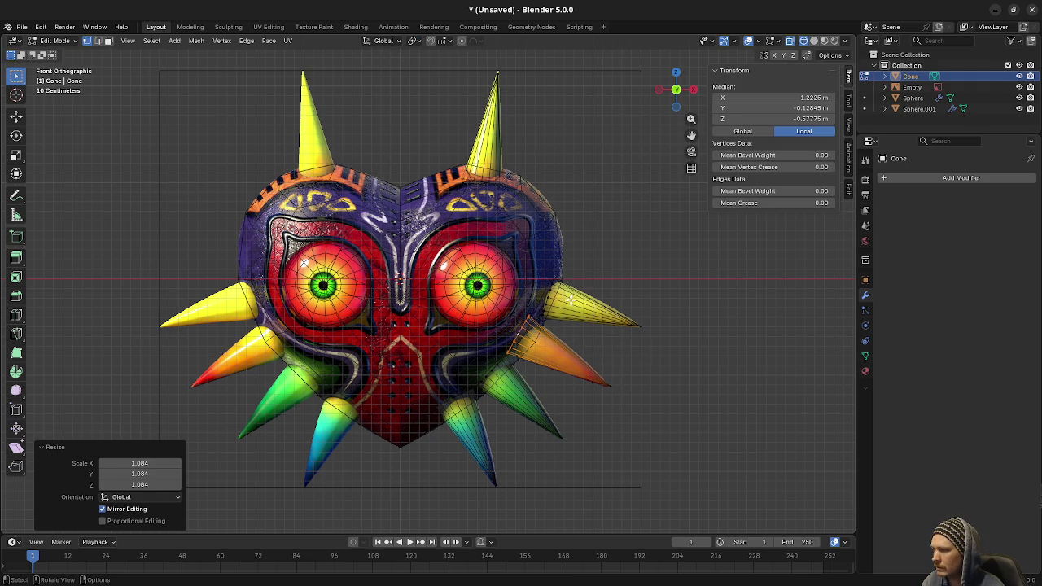
{"action": "key", "text": "alt+a"}
- Reposition the upper side spike and enlarge it to 1.151 to match the reference
{"action": "left_click", "coordinate": [547, 299]}
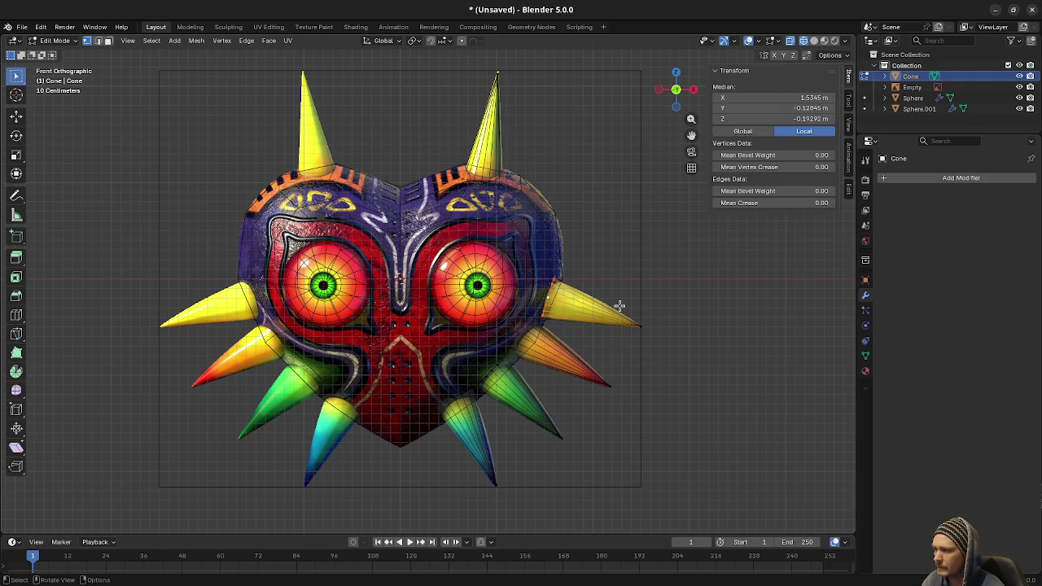
{"action": "key", "text": "g"}
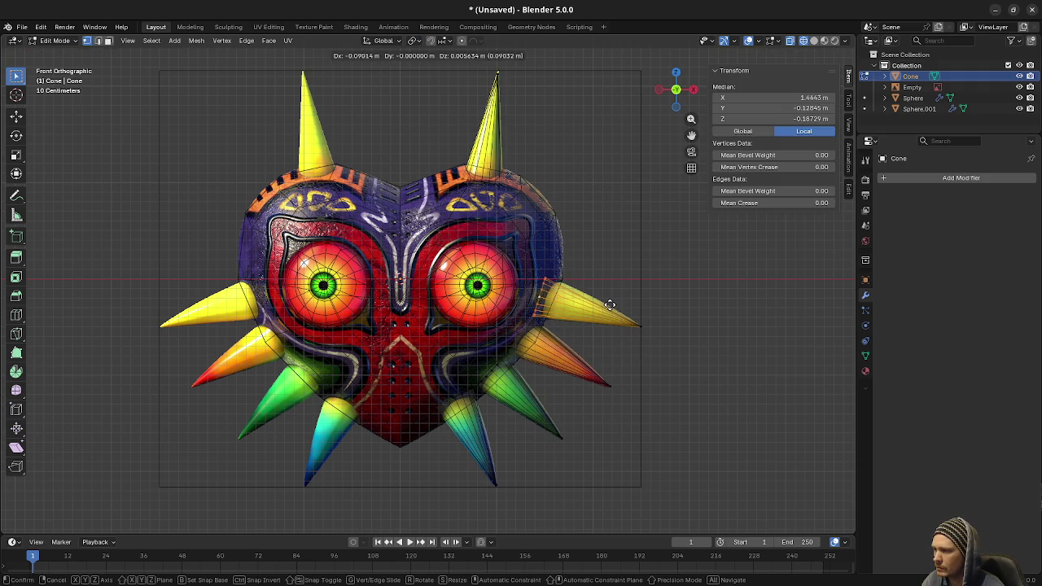
{"action": "left_click", "coordinate": [613, 305]}
{"action": "key", "text": "s"}
{"action": "left_click", "coordinate": [617, 304]}
{"action": "key", "text": "g"}
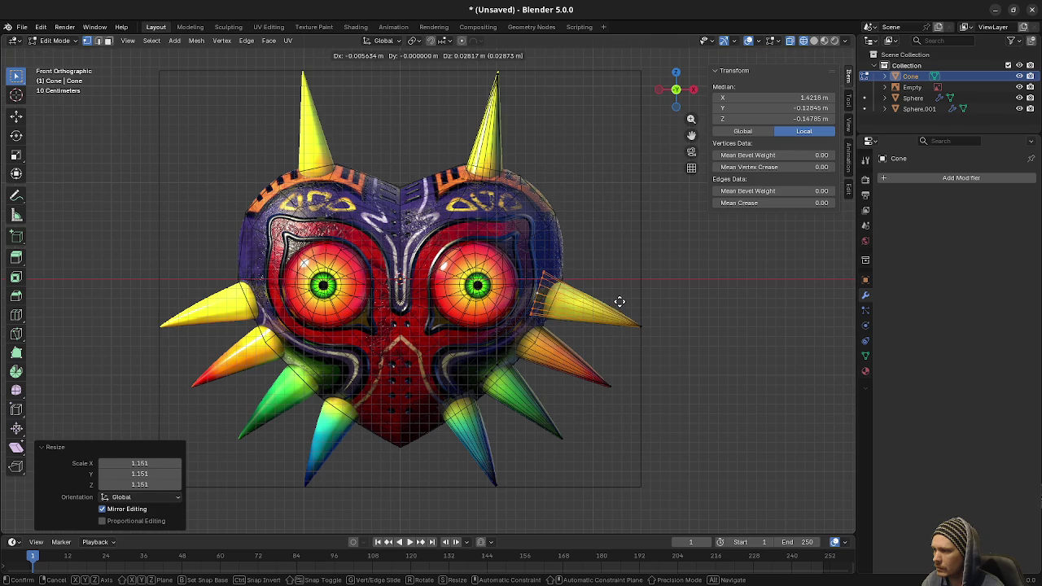
{"action": "left_click", "coordinate": [619, 302]}
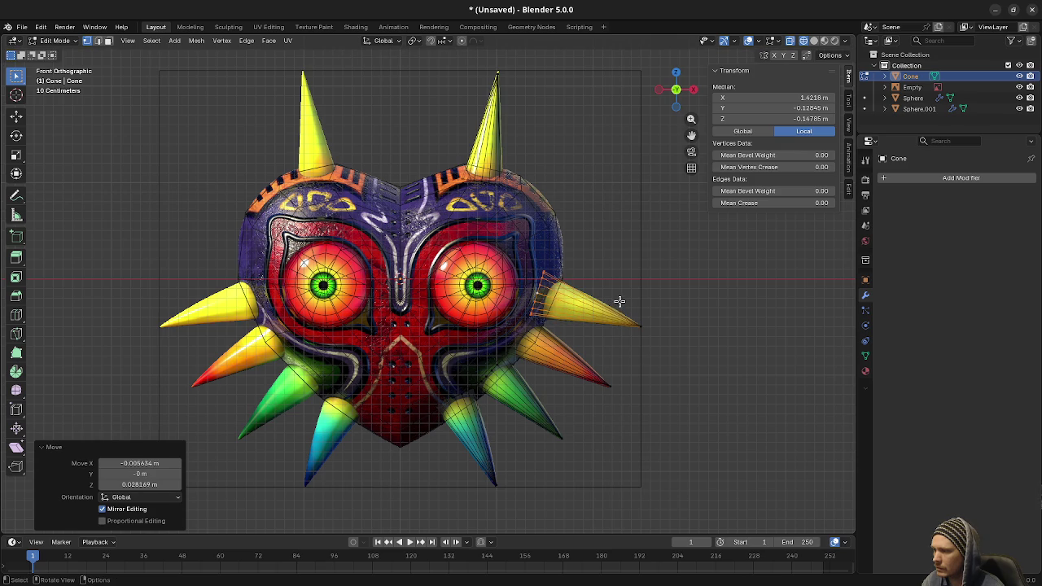
- Return to Solid shading, clear the selection and orbit to a perspective view
{"action": "key", "text": "z"}
{"action": "left_click", "coordinate": [516, 413]}
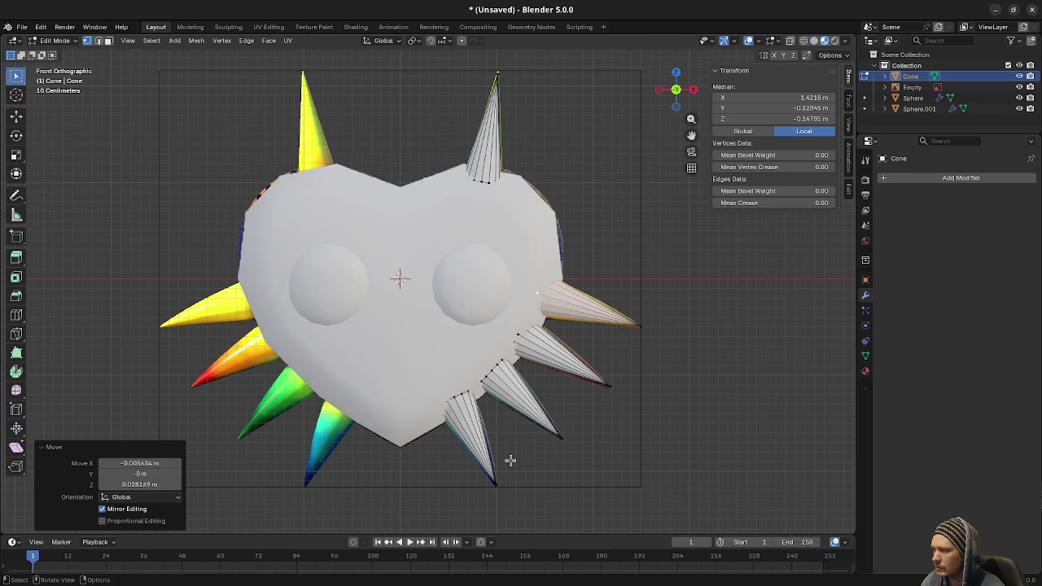
{"action": "left_click", "coordinate": [517, 414]}
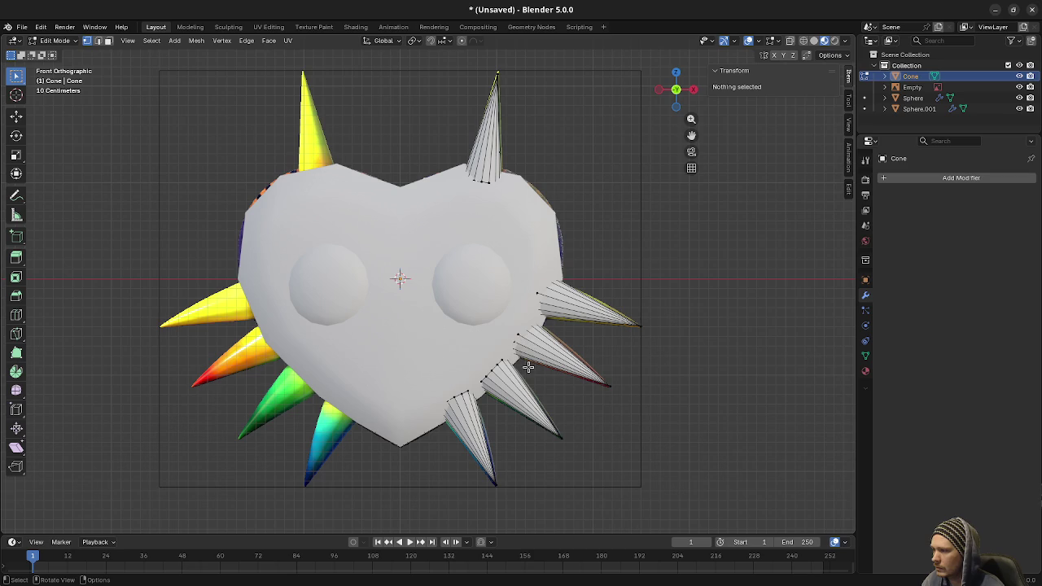
{"action": "mouse_move", "coordinate": [521, 351]}
{"action": "left_mouse_down"}
{"action": "mouse_move", "coordinate": [572, 395]}
{"action": "mouse_move", "coordinate": [562, 395]}
{"action": "left_mouse_up"}
{"action": "scroll", "coordinate": [573, 395], "scroll_direction": "up", "scroll_amount": 2}
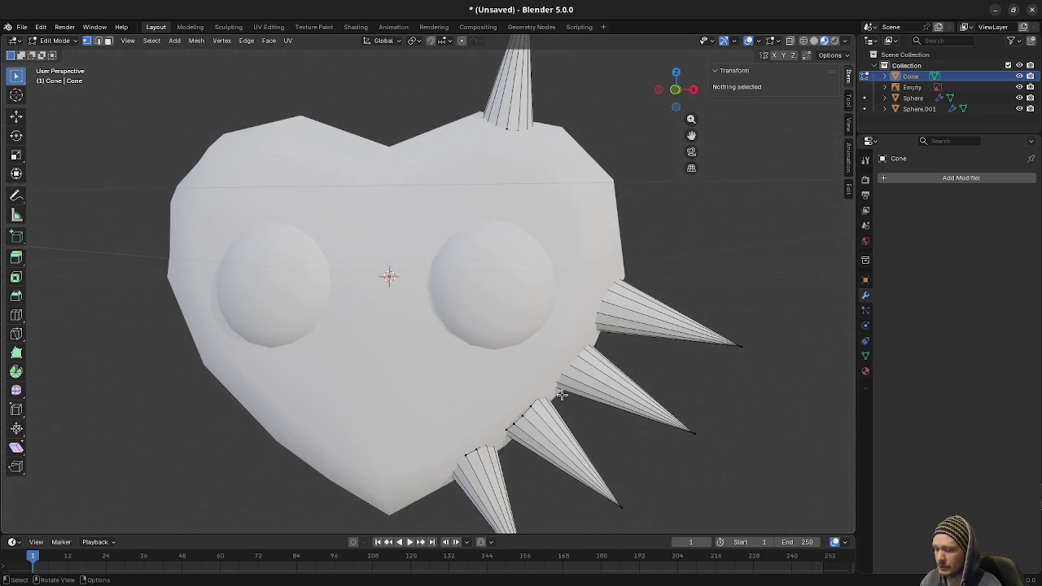
- In front view with X-ray, move a lower right spike and enlarge it to 1.169
{"action": "key", "text": "KP_1"}
{"action": "left_click", "coordinate": [525, 399]}
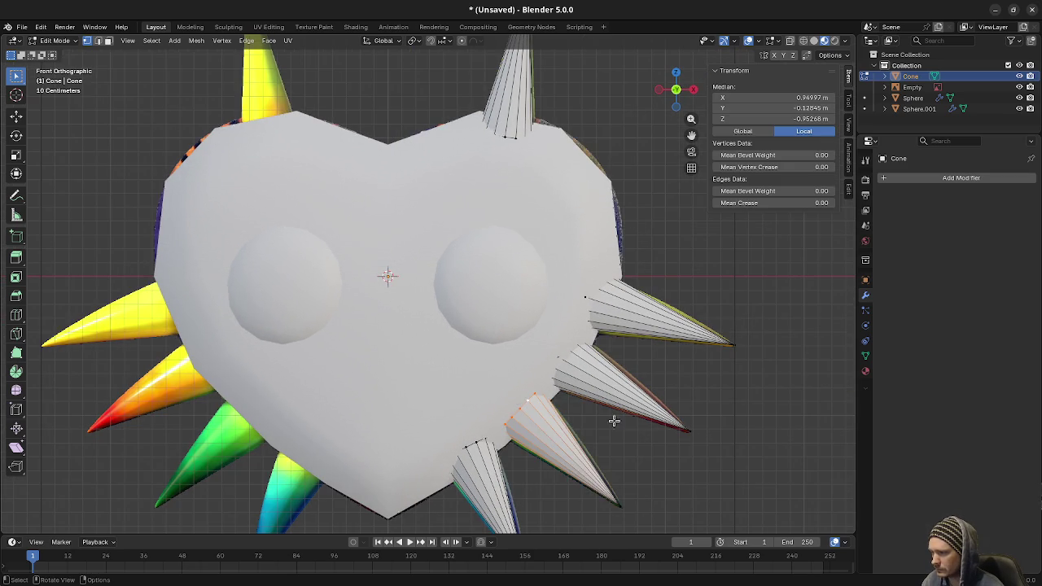
{"action": "key", "text": "alt+z"}
{"action": "key", "text": "g"}
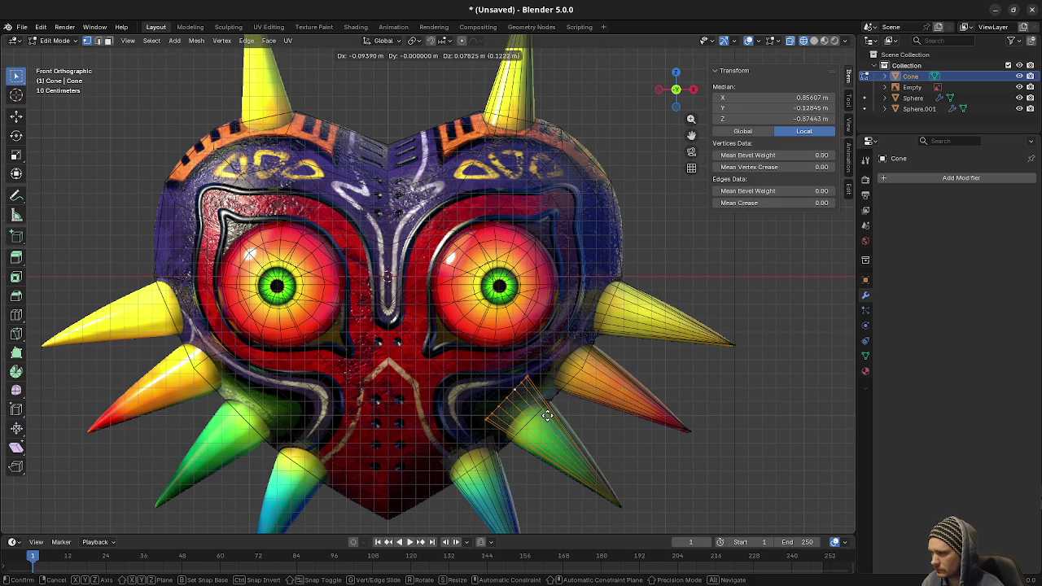
{"action": "key", "text": "s"}
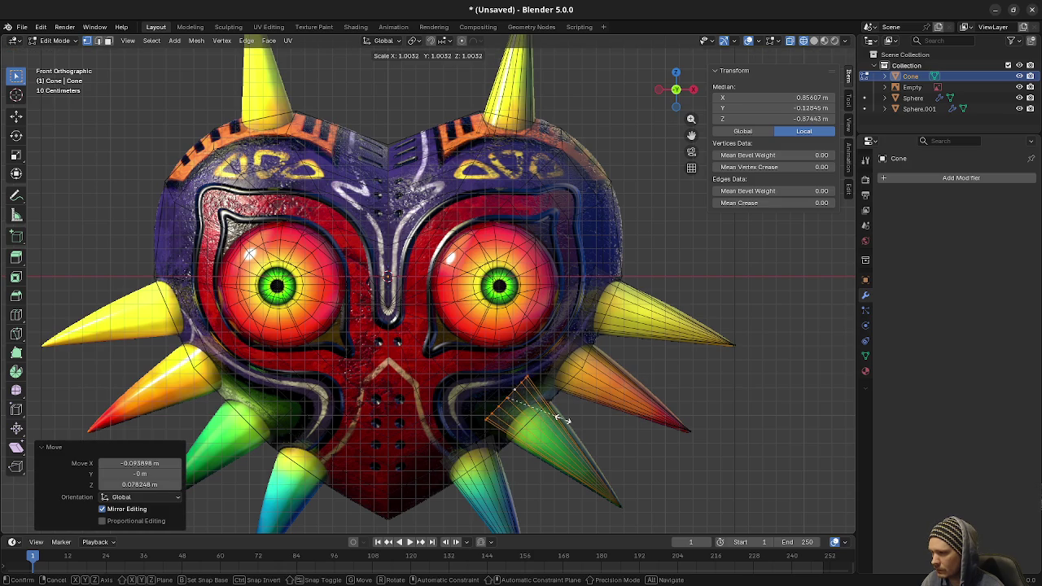
{"action": "left_click", "coordinate": [573, 420]}
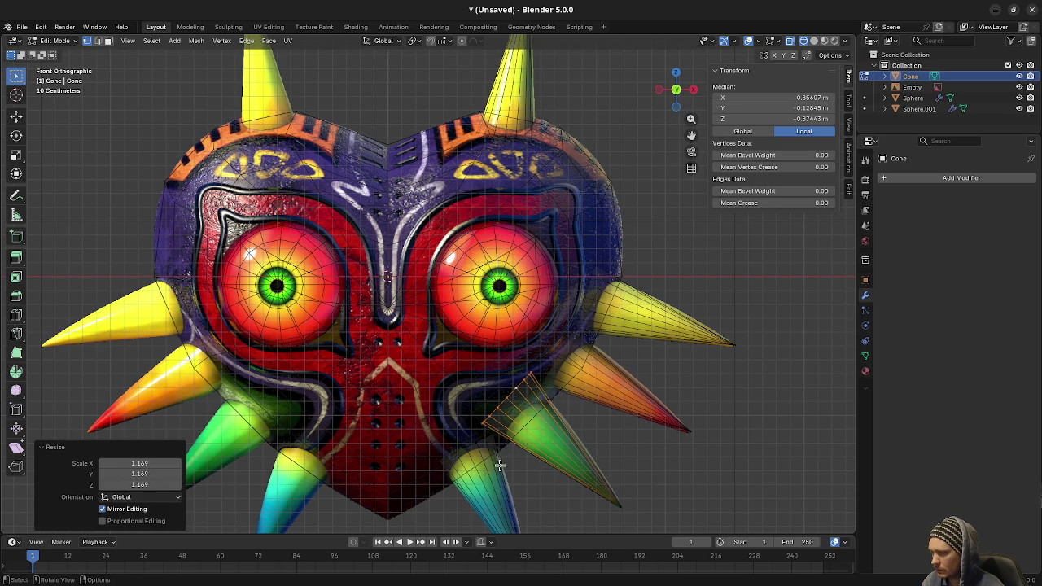
- Select the whole lower spike, move it and enlarge it to 1.064
{"action": "key", "text": "alt+a"}
{"action": "key", "text": "l"}
{"action": "key", "text": "z"}
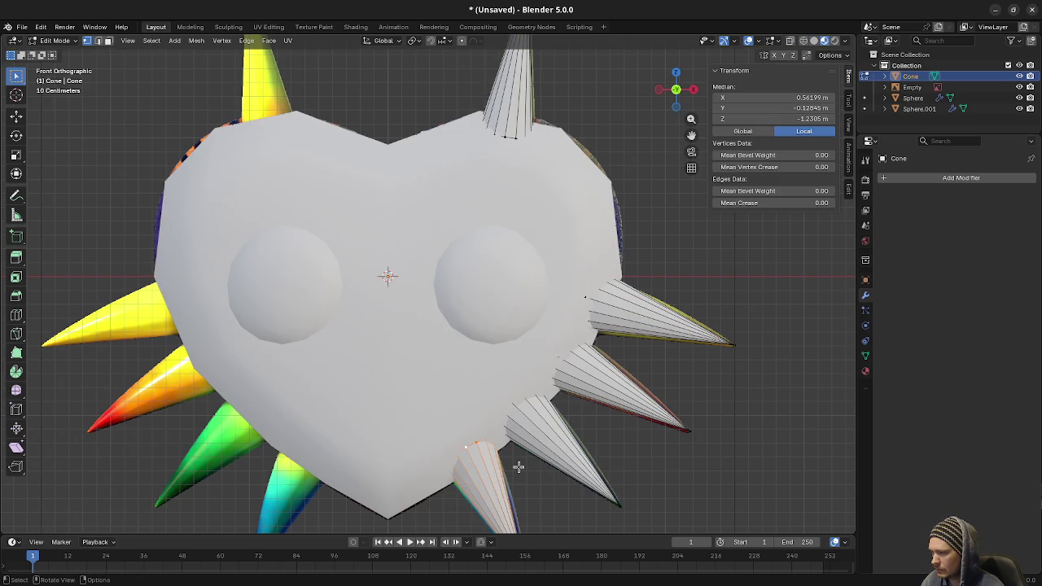
{"action": "key", "text": "g"}
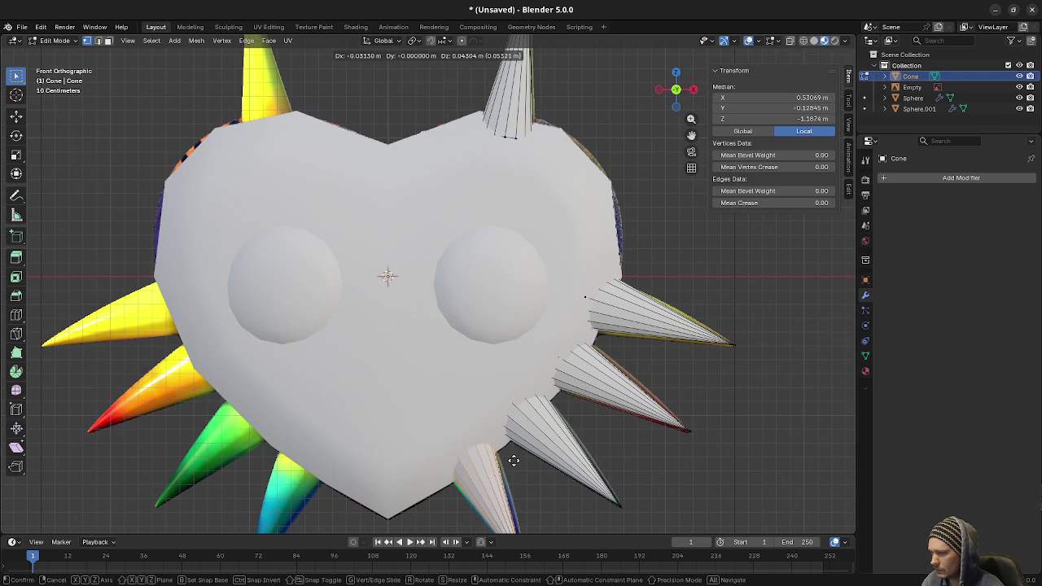
{"action": "left_click", "coordinate": [514, 460]}
{"action": "key", "text": "s"}
{"action": "left_click", "coordinate": [514, 459]}
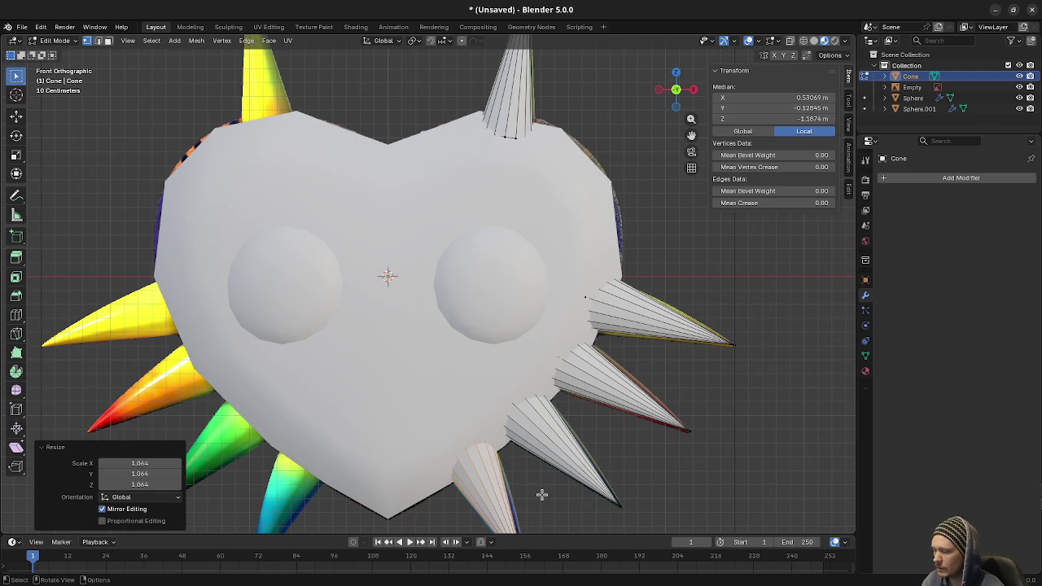
- Box-select the lower spike's tip vertex and pull it outward to lengthen the spike
{"action": "left_click_drag", "start_coordinate": [498, 495], "coordinate": [531, 535]}
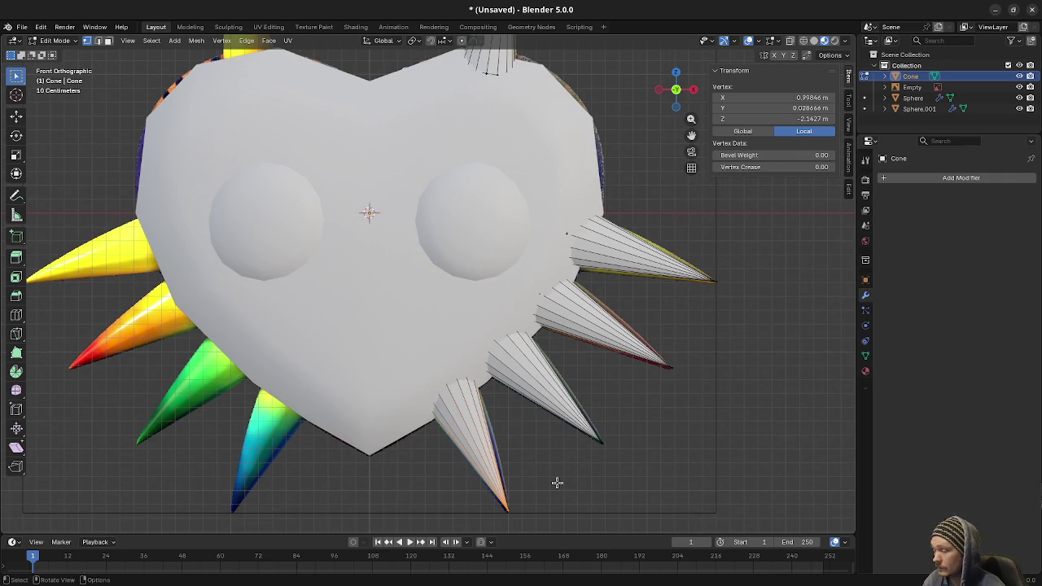
{"action": "key", "text": "g"}
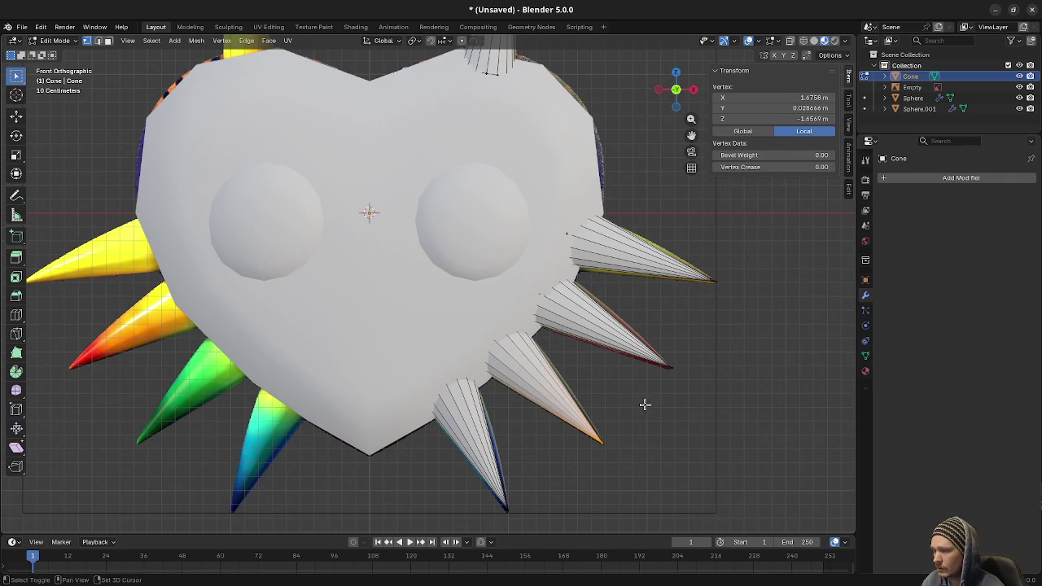
{"action": "scroll", "coordinate": [686, 379], "scroll_direction": "up", "scroll_amount": 3}
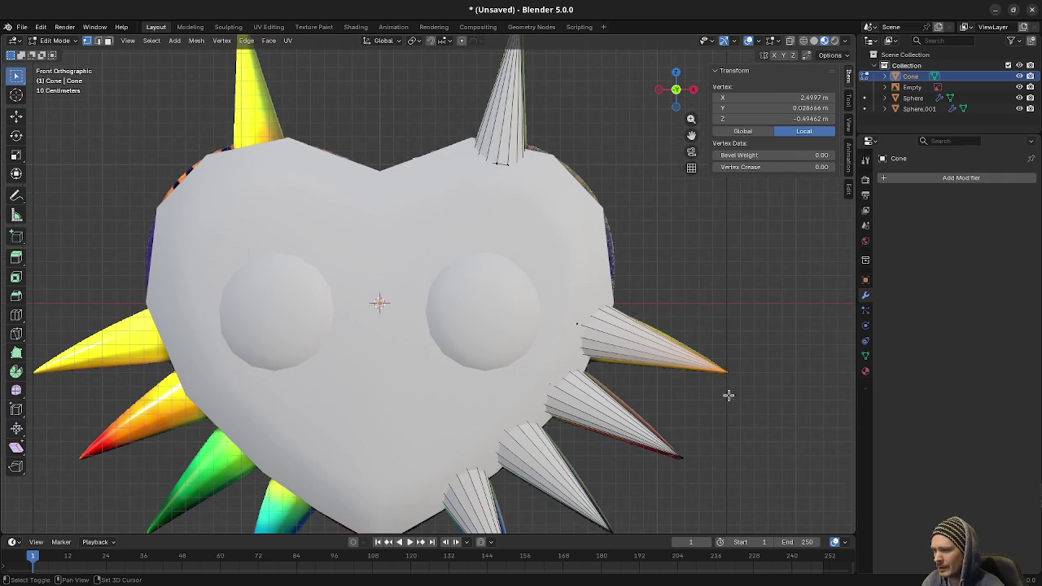
{"action": "scroll", "coordinate": [725, 394], "scroll_direction": "right", "scroll_amount": 1}
{"action": "left_click", "coordinate": [688, 409]}
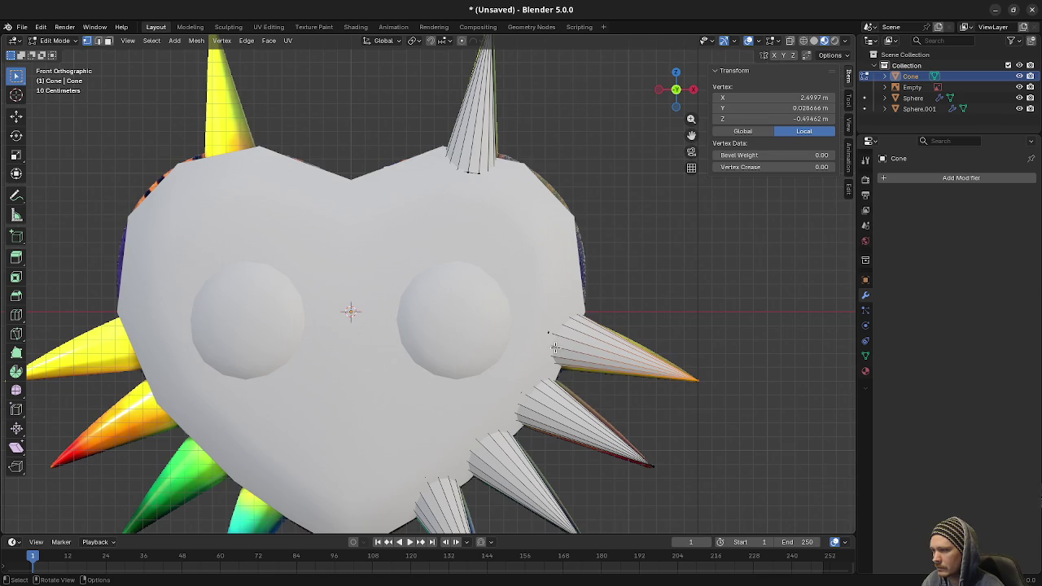
- Try rescaling the right spike's base loop in X-ray, then cancel and turn X-ray off
{"action": "key", "text": "alt+z"}
{"action": "left_click", "coordinate": [556, 330], "text": "alt"}
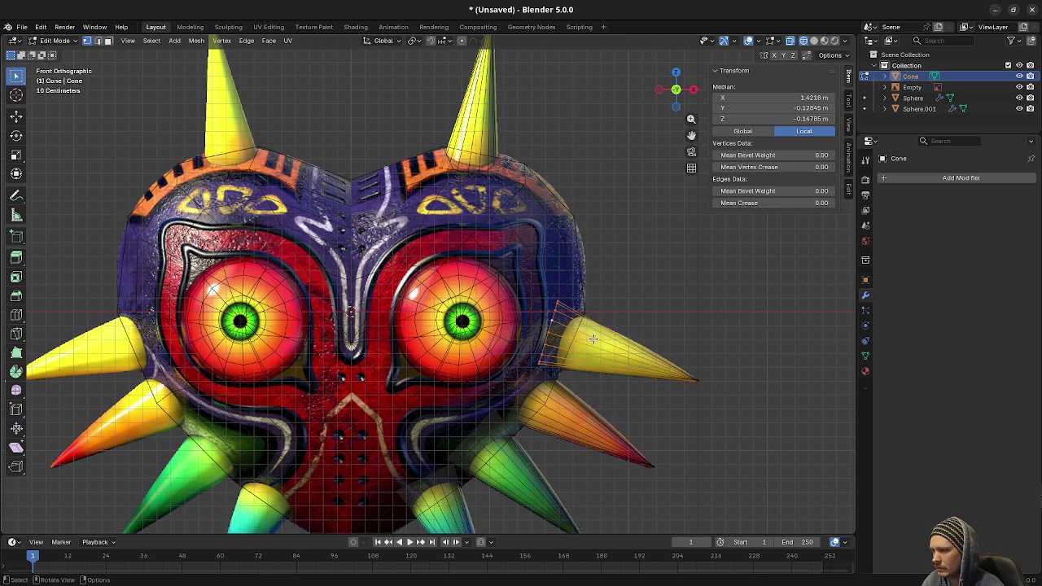
{"action": "key", "text": "s"}
{"action": "right_click", "coordinate": [623, 346]}
{"action": "scroll", "coordinate": [539, 342], "scroll_direction": "up", "scroll_amount": 5}
{"action": "key", "text": "alt+z"}
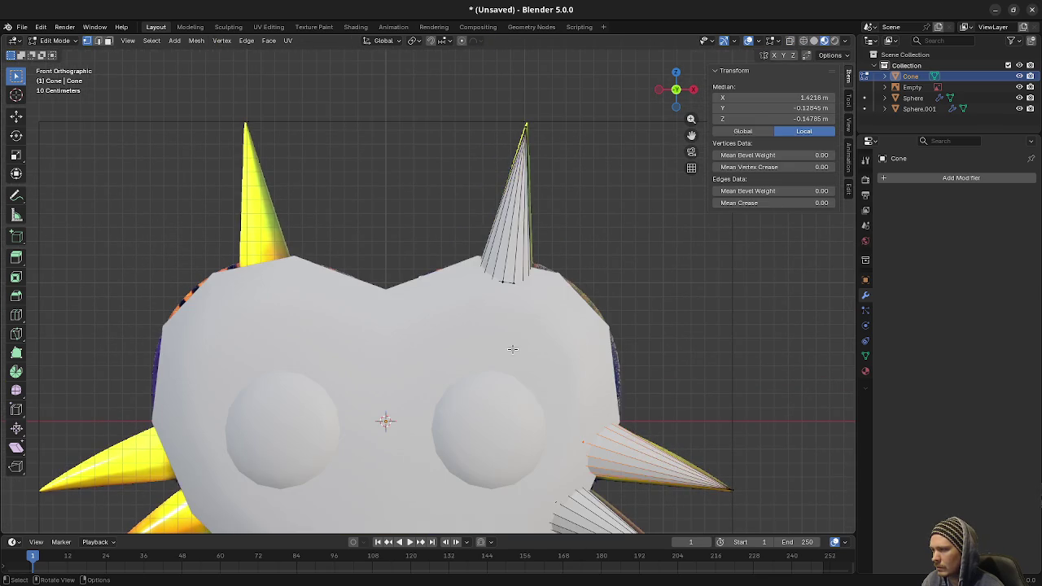
- Move the top-right spike's base loop and enlarge it slightly
{"action": "left_click", "coordinate": [509, 283], "text": "alt"}
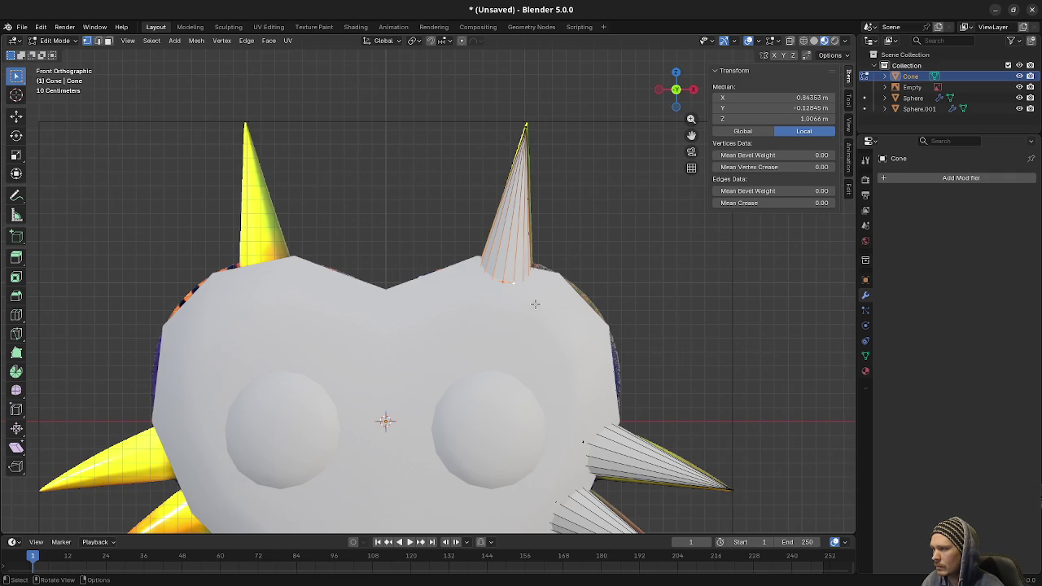
{"action": "key", "text": "g"}
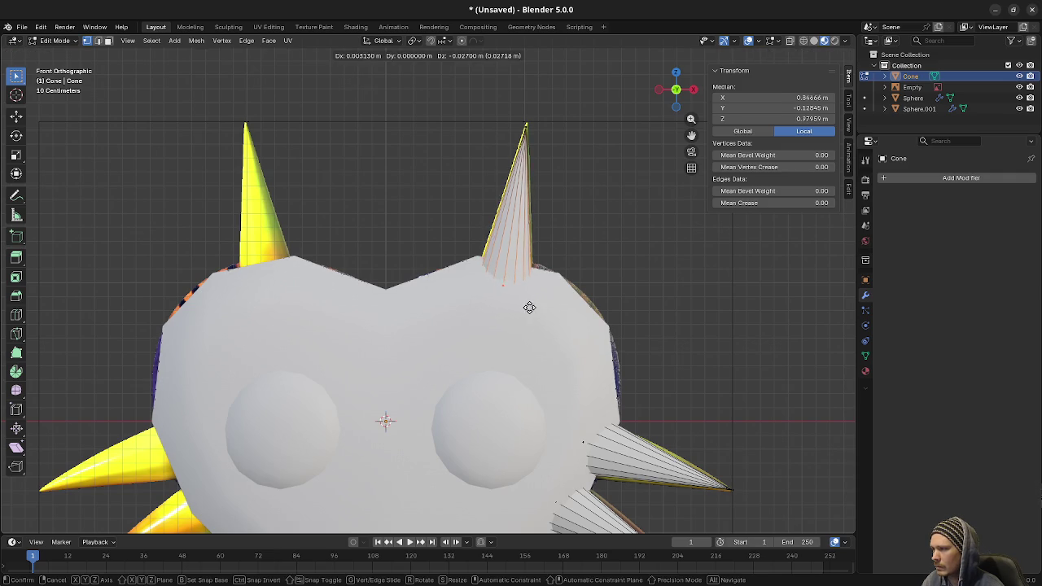
{"action": "left_click", "coordinate": [524, 309]}
{"action": "key", "text": "s"}
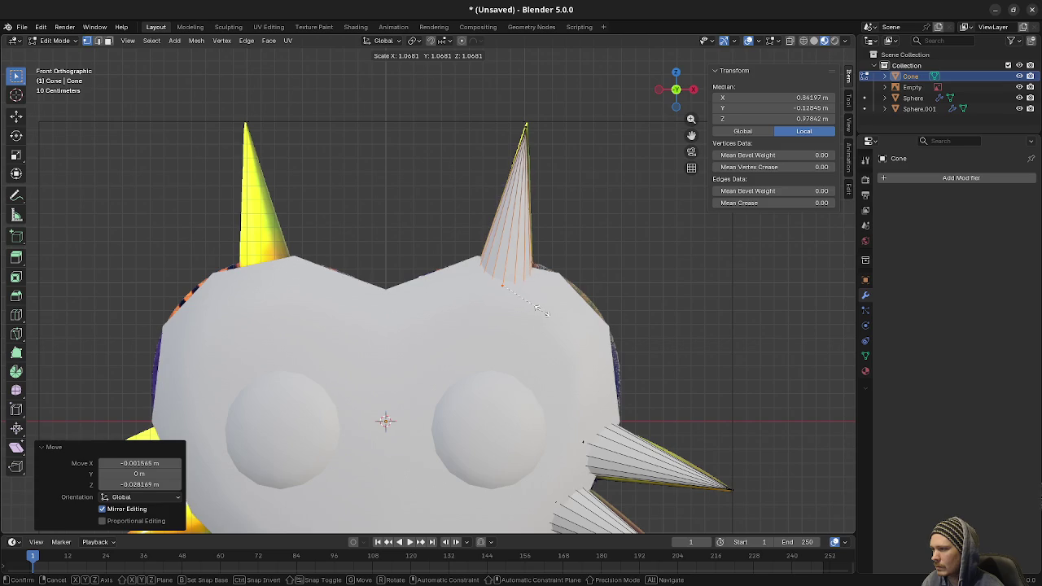
{"action": "left_click", "coordinate": [538, 310]}
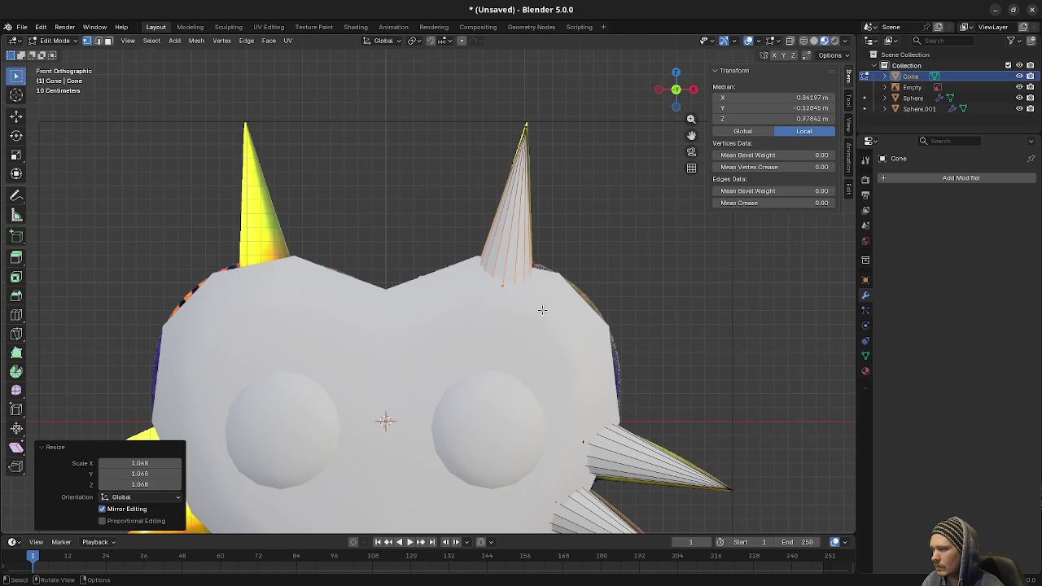
- Raise the upper-right spike's tip vertex to make the spike taller
{"action": "left_click", "coordinate": [525, 122]}
{"action": "key", "text": "g"}
{"action": "left_click", "coordinate": [539, 136]}
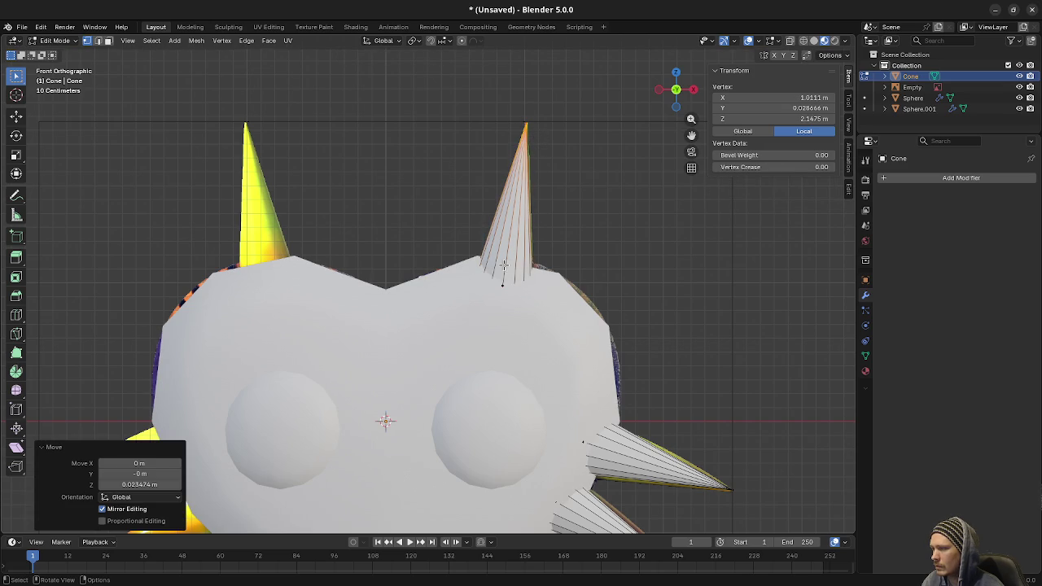
{"action": "left_click", "coordinate": [508, 285], "text": "shift"}
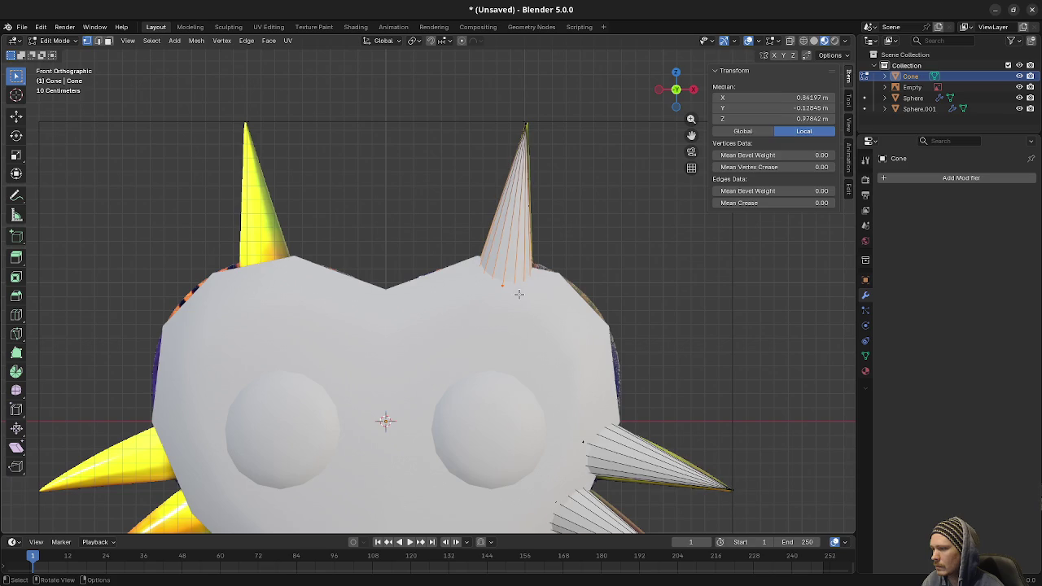
{"action": "key", "text": "alt+a"}
- Lower the upper-right spike's base vertices into the mask's top edge
{"action": "scroll", "coordinate": [530, 366], "scroll_direction": "up", "scroll_amount": 2}
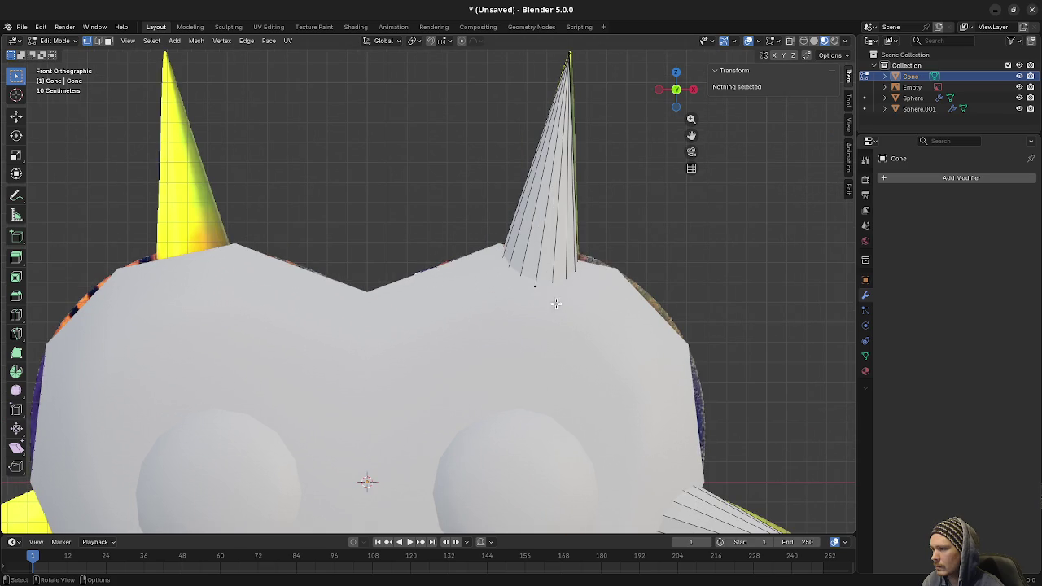
{"action": "left_click", "coordinate": [562, 308], "text": "alt"}
{"action": "key", "text": "g"}
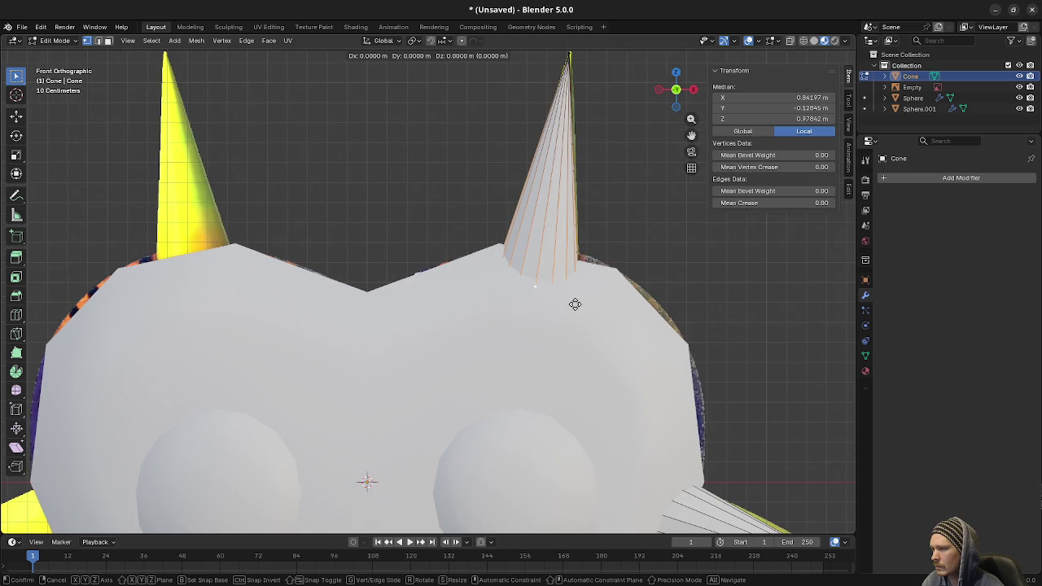
{"action": "left_click", "coordinate": [575, 330]}
{"action": "scroll", "coordinate": [590, 351], "scroll_direction": "down", "scroll_amount": 5}
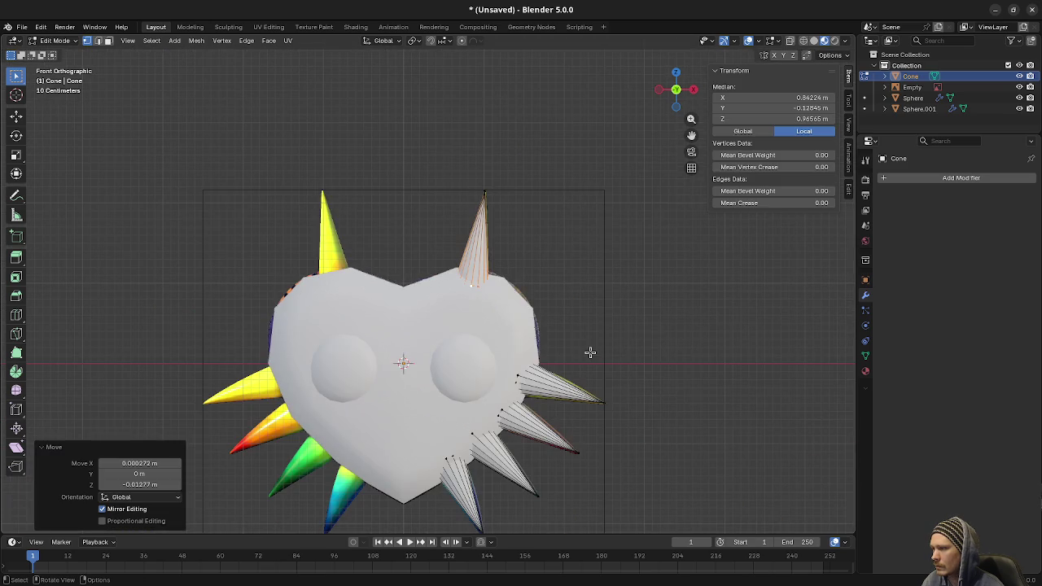
- Deselect the vertices, return to Object Mode and deselect all objects
{"action": "key", "text": "alt+a"}
{"action": "scroll", "coordinate": [581, 349], "scroll_direction": "up", "scroll_amount": 3}
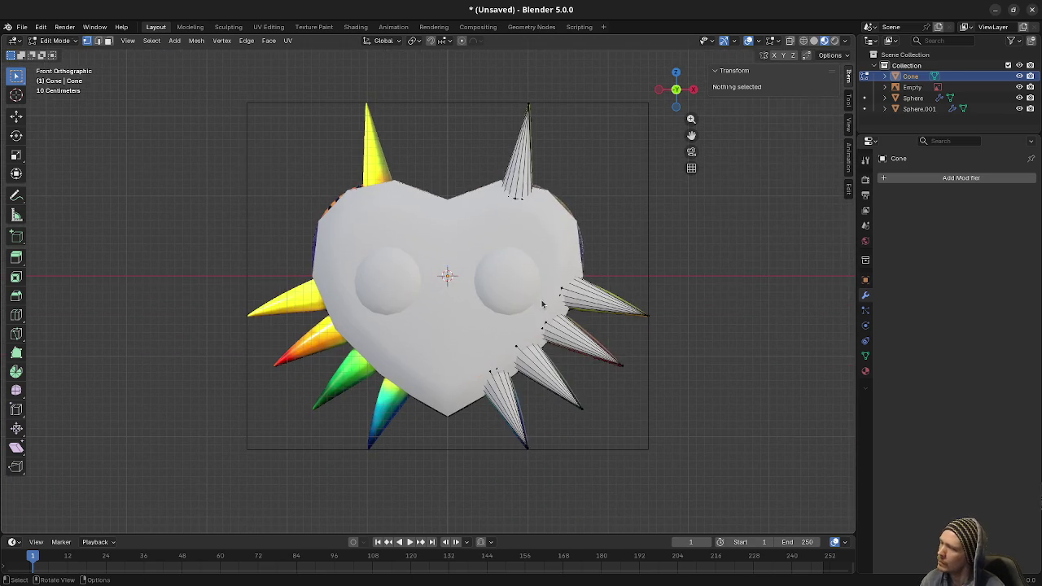
{"action": "key", "text": "Tab"}
{"action": "key", "text": "a"}
{"action": "key", "text": "alt+a"}
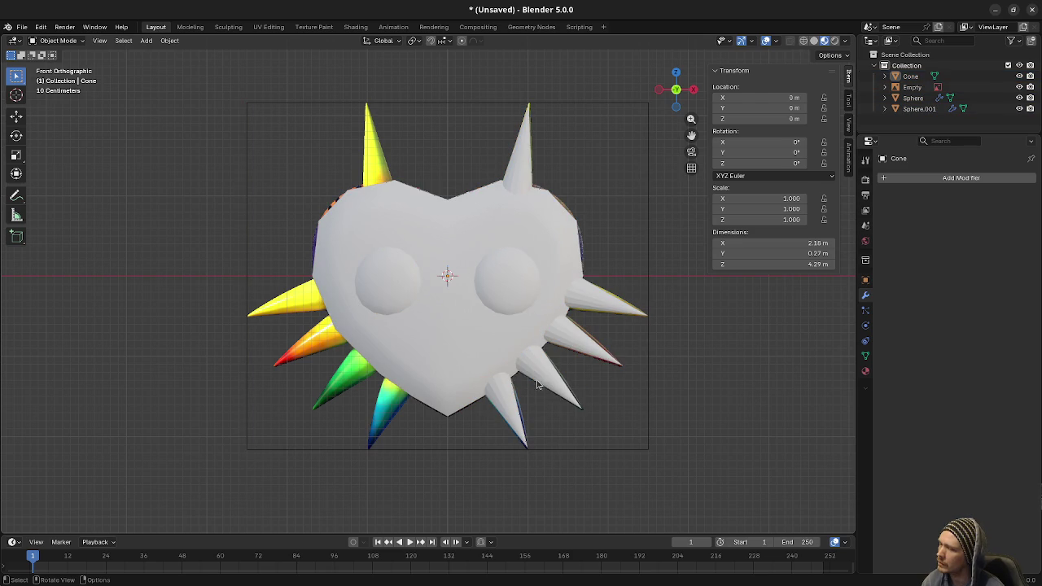
- Apply Mesh > Shading > Smooth Faces to the Cone's spikes in Edit Mode
{"action": "left_click", "coordinate": [536, 380]}
{"action": "key", "text": "Tab"}
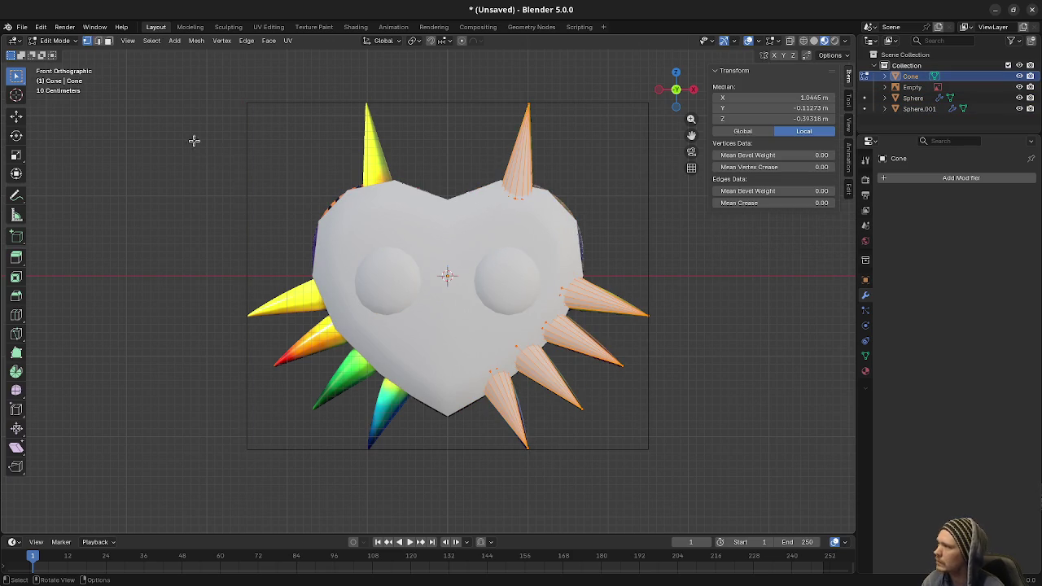
{"action": "left_click", "coordinate": [196, 40]}
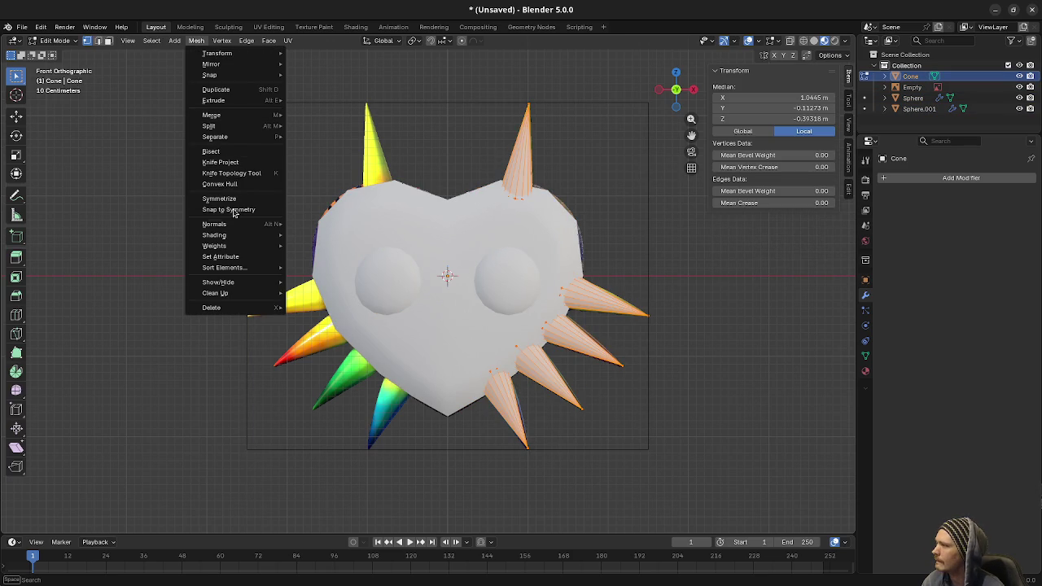
{"action": "mouse_move", "coordinate": [228, 236]}
{"action": "left_click", "coordinate": [324, 234]}
{"action": "key", "text": "Tab"}
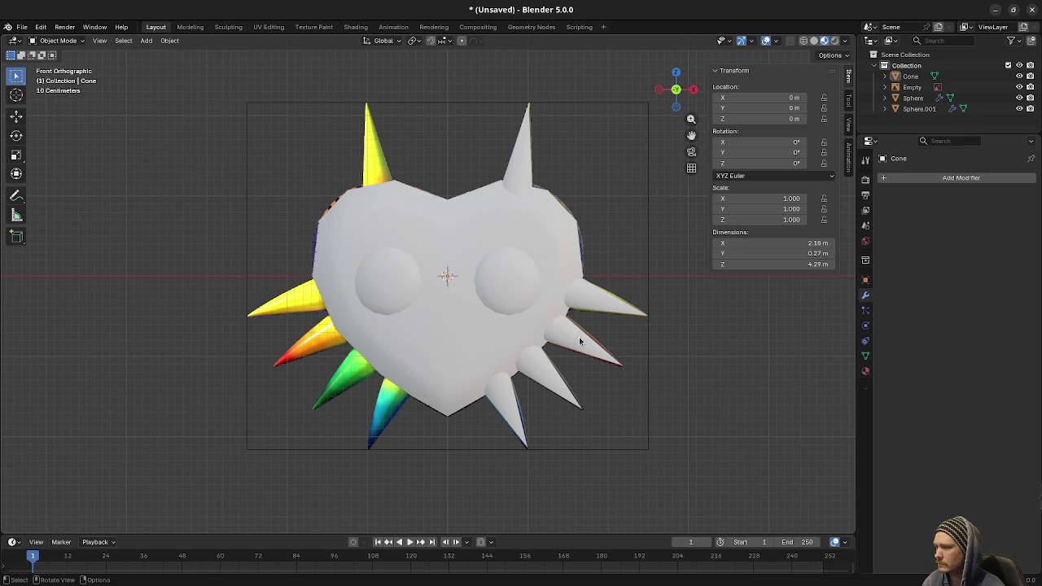
- In Material Preview, move and enlarge a right-side spike's base loop to fit the texture
{"action": "scroll", "coordinate": [637, 368], "scroll_direction": "up", "scroll_amount": 4}
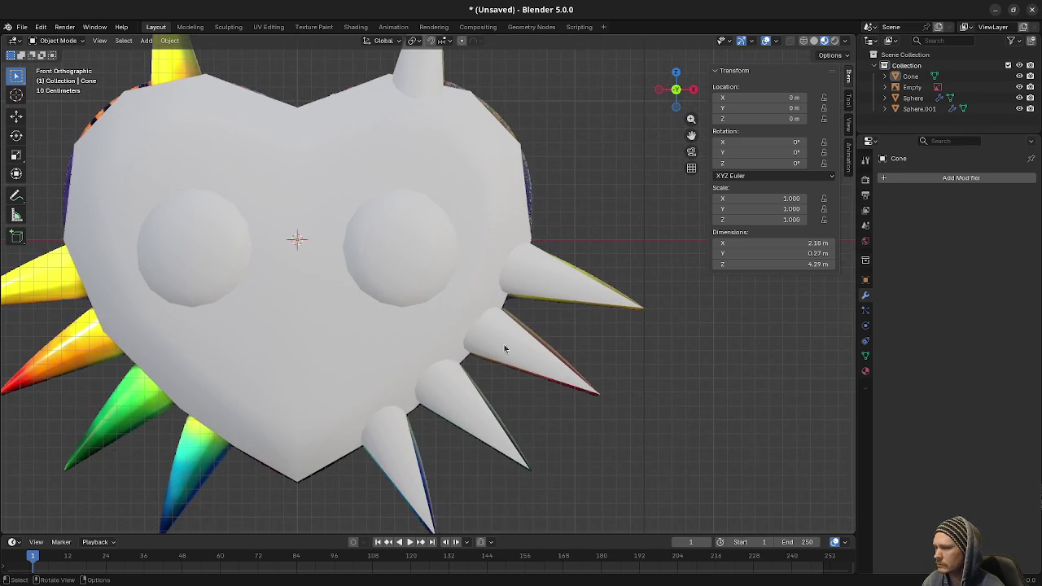
{"action": "left_click", "coordinate": [525, 348]}
{"action": "key", "text": "Tab"}
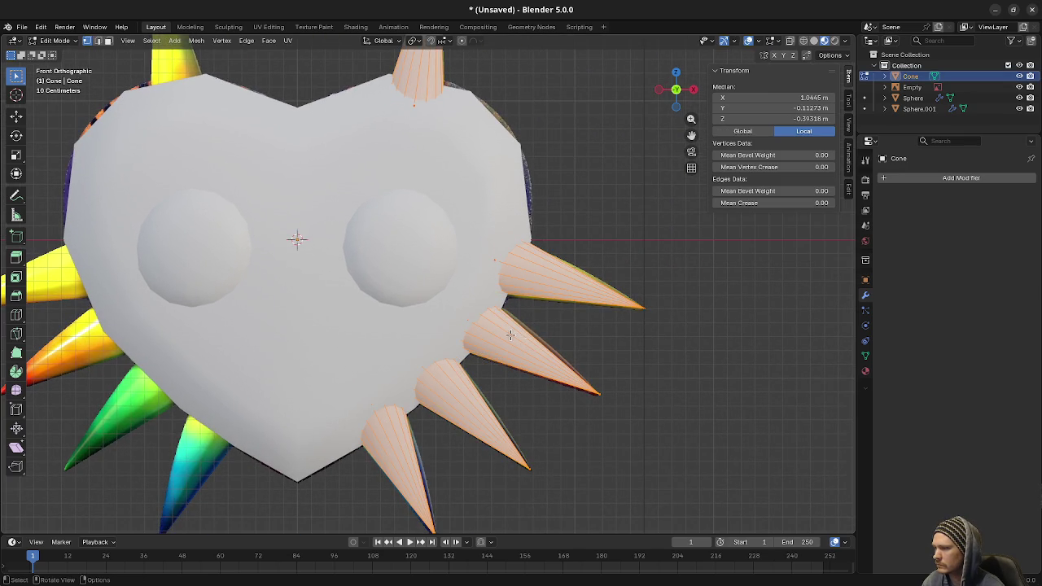
{"action": "key", "text": "z"}
{"action": "left_click", "coordinate": [466, 312], "text": "alt"}
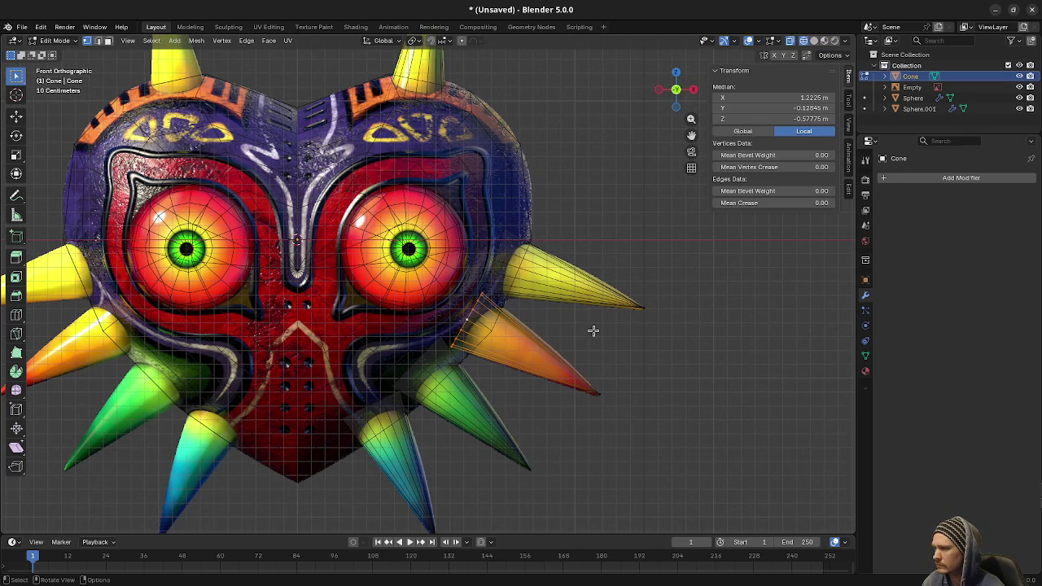
{"action": "key", "text": "g"}
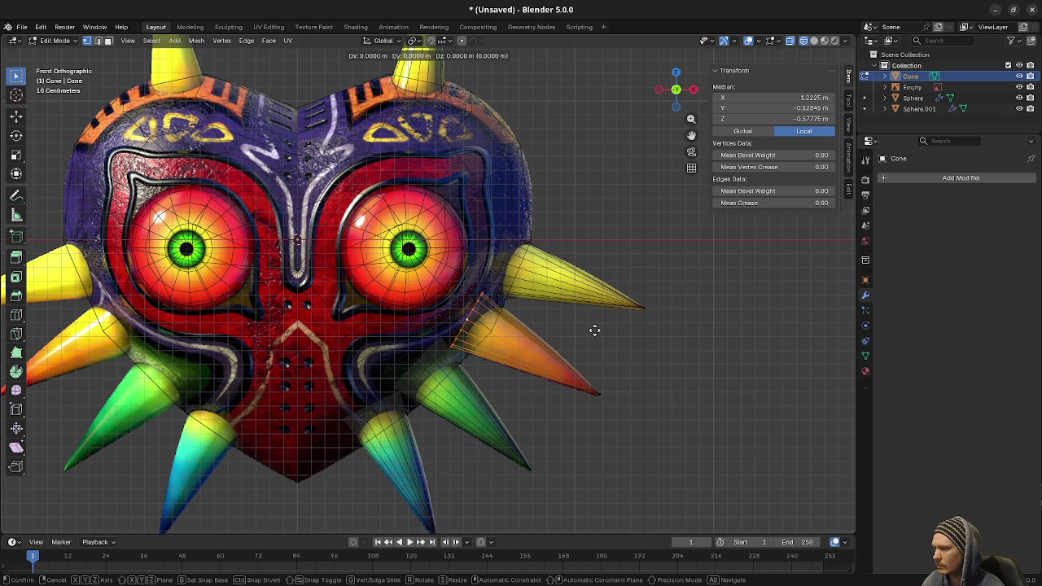
{"action": "left_click", "coordinate": [596, 316]}
{"action": "key", "text": "s"}
{"action": "left_click", "coordinate": [607, 318]}
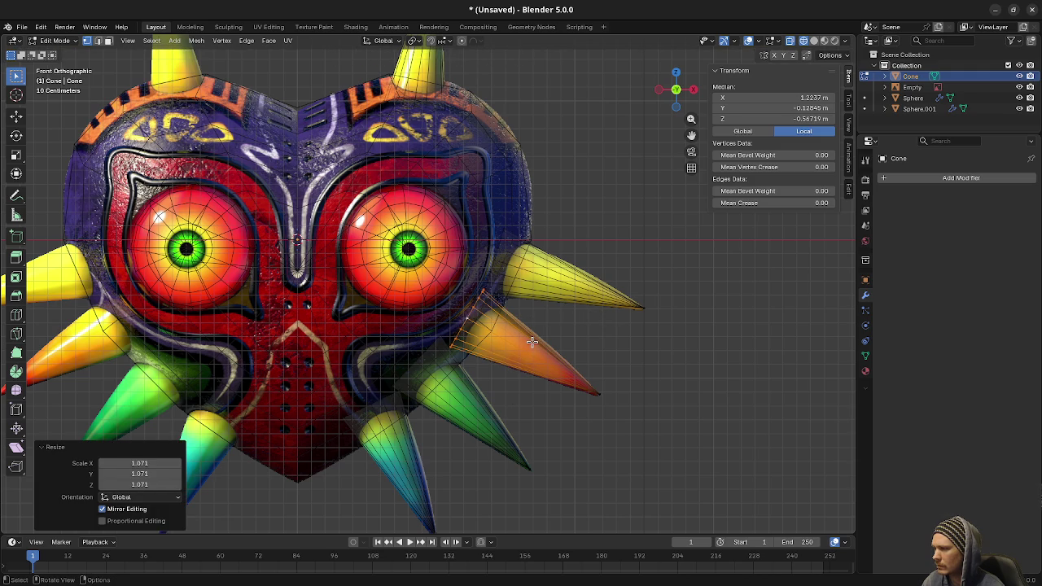
- Recentre the view and move the upper-right side spike's tip to fit the texture
{"action": "key", "text": "z"}
{"action": "key", "text": "a"}
{"action": "key", "text": "alt+a"}
{"action": "mouse_move", "coordinate": [562, 331]}
{"action": "left_mouse_down"}
{"action": "mouse_move", "coordinate": [563, 344]}
{"action": "mouse_move", "coordinate": [603, 303]}
{"action": "mouse_move", "coordinate": [603, 353]}
{"action": "left_mouse_up"}
{"action": "key", "text": "z"}
{"action": "key", "text": "a"}
{"action": "key", "text": "alt+a"}
{"action": "left_click", "coordinate": [658, 343]}
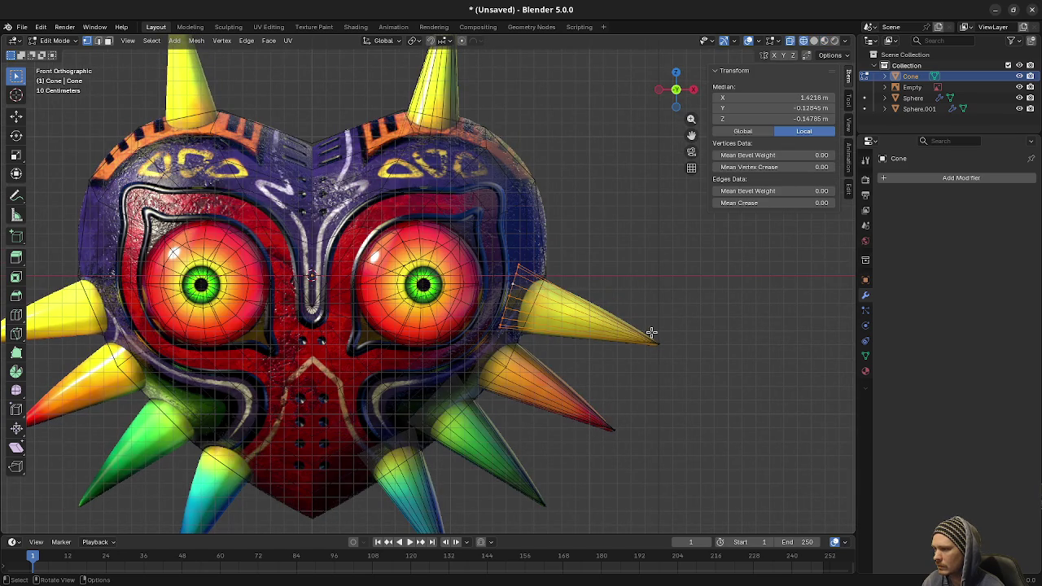
{"action": "key", "text": "g"}
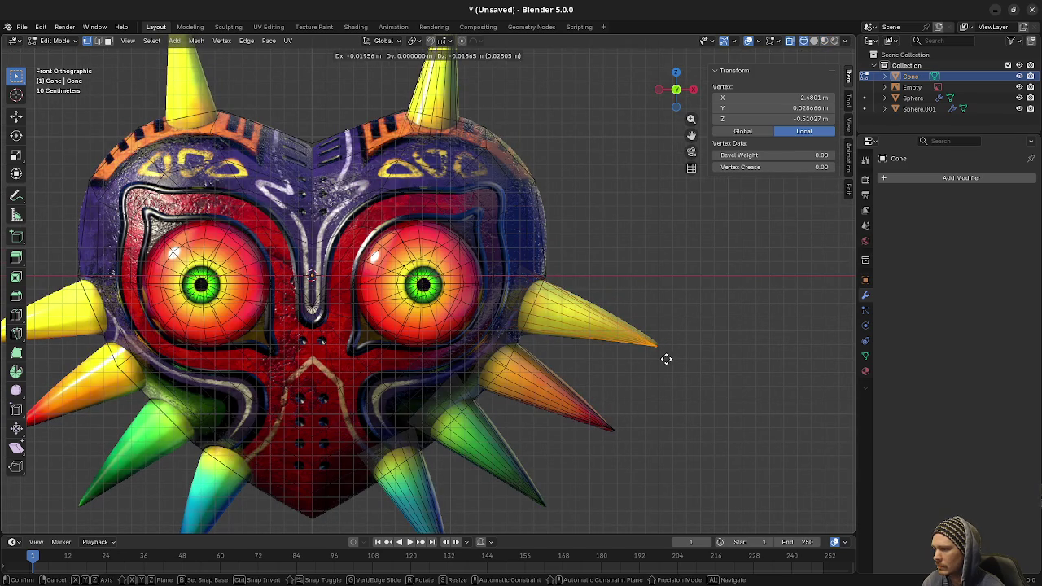
{"action": "left_click", "coordinate": [666, 359]}
{"action": "scroll", "coordinate": [628, 372], "scroll_direction": "down", "scroll_amount": 3}
{"action": "key", "text": "alt+a"}
- Check the spikes in Material Preview, then return to Object Mode
{"action": "key", "text": "z"}
{"action": "left_click", "coordinate": [568, 404]}
{"action": "scroll", "coordinate": [540, 400], "scroll_direction": "down", "scroll_amount": 3}
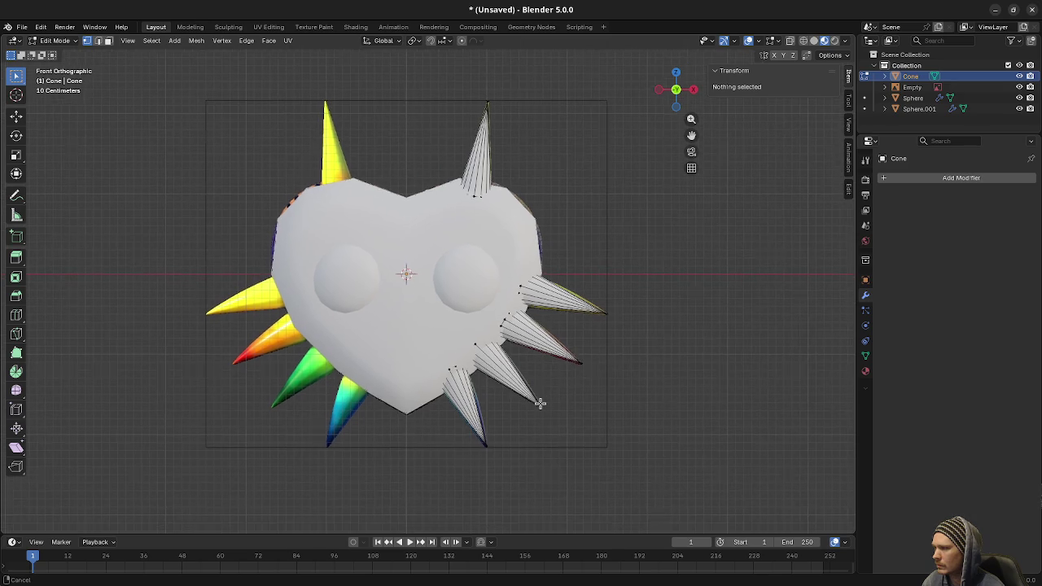
{"action": "scroll", "coordinate": [587, 415], "scroll_direction": "up", "scroll_amount": 5}
{"action": "scroll", "coordinate": [611, 395], "scroll_direction": "down", "scroll_amount": 3}
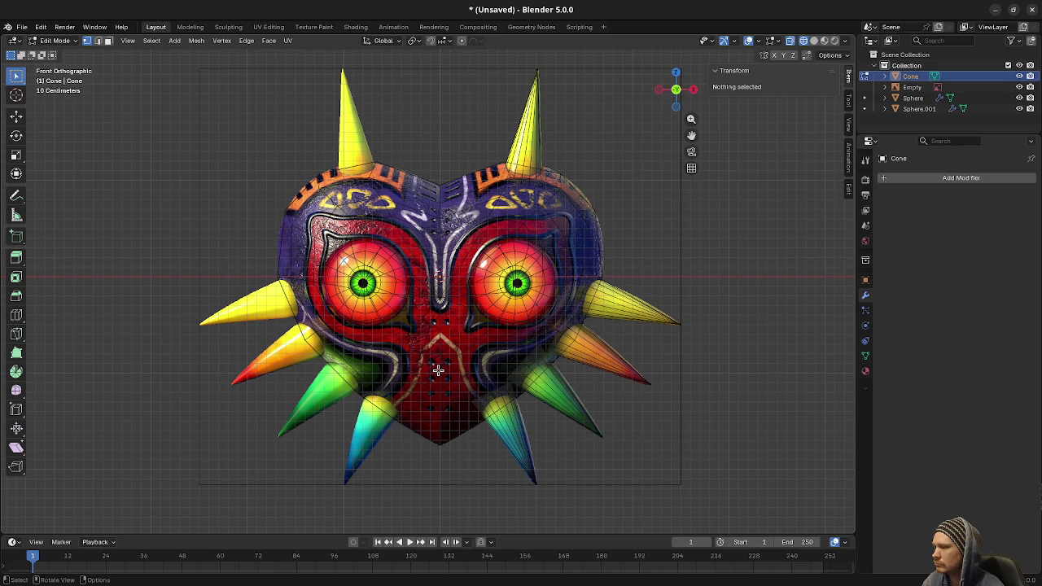
{"action": "key", "text": "Tab"}
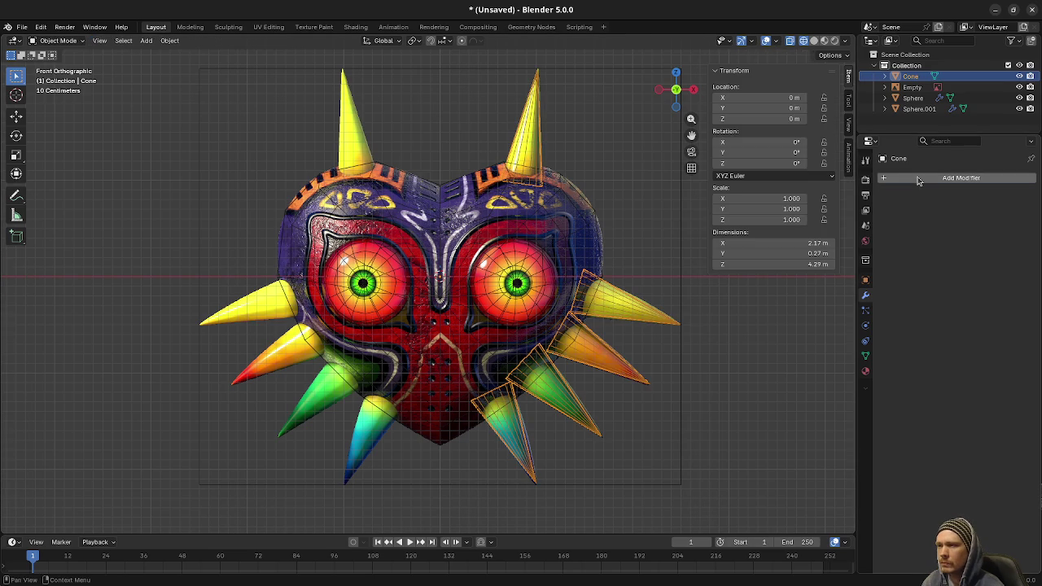
- Add a Mirror modifier to the Cone and switch to Solid shading
{"action": "left_click", "coordinate": [928, 178]}
{"action": "mouse_move", "coordinate": [895, 179]}
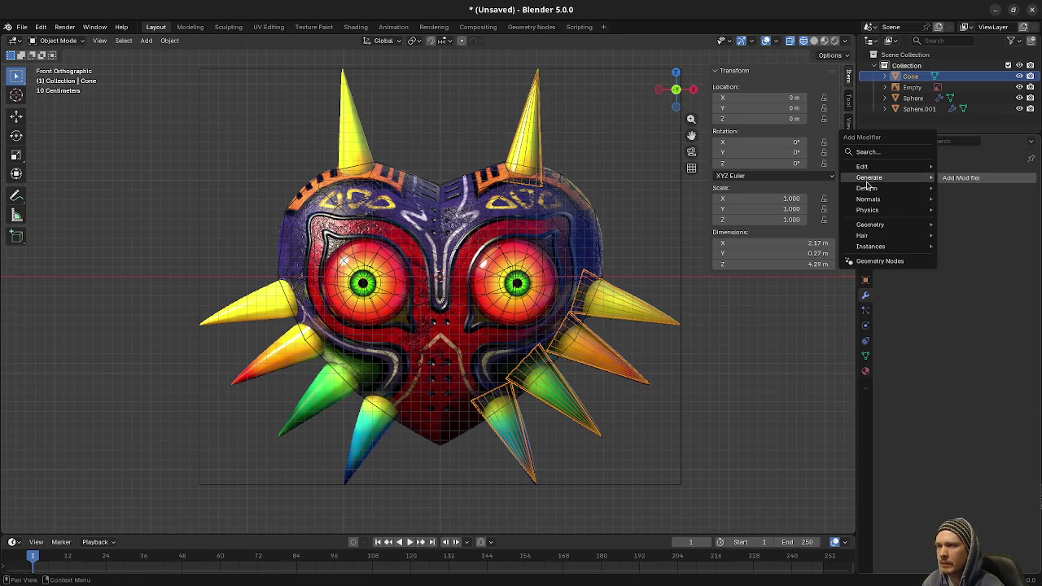
{"action": "left_click", "coordinate": [969, 274]}
{"action": "key", "text": "z"}
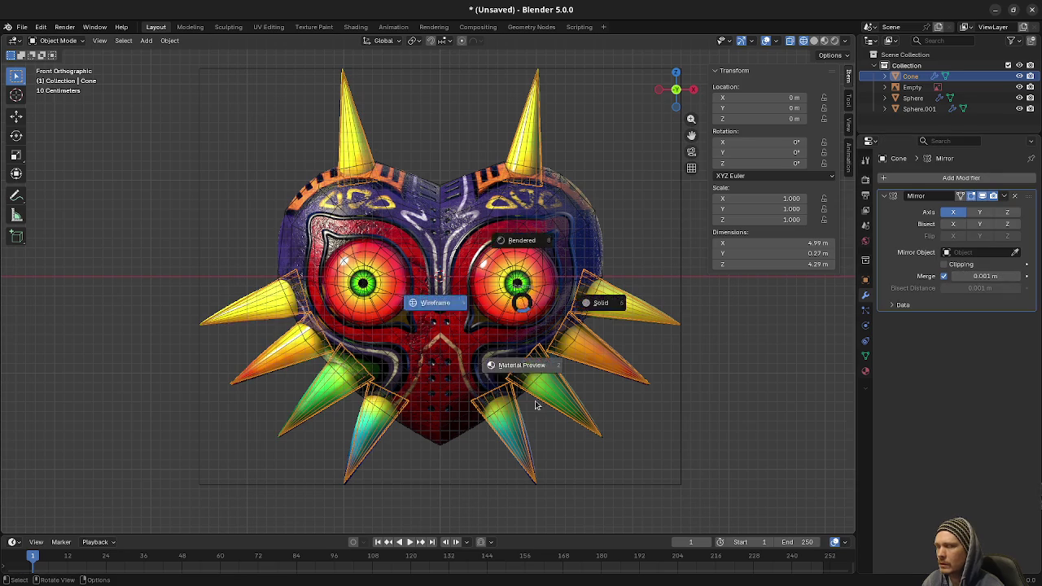
{"action": "left_click", "coordinate": [537, 367]}
- Deselect the Cone and view the mirrored spikes in Material Preview with X-ray off
{"action": "left_click", "coordinate": [716, 364]}
{"action": "scroll", "coordinate": [652, 388], "scroll_direction": "down", "scroll_amount": 4}
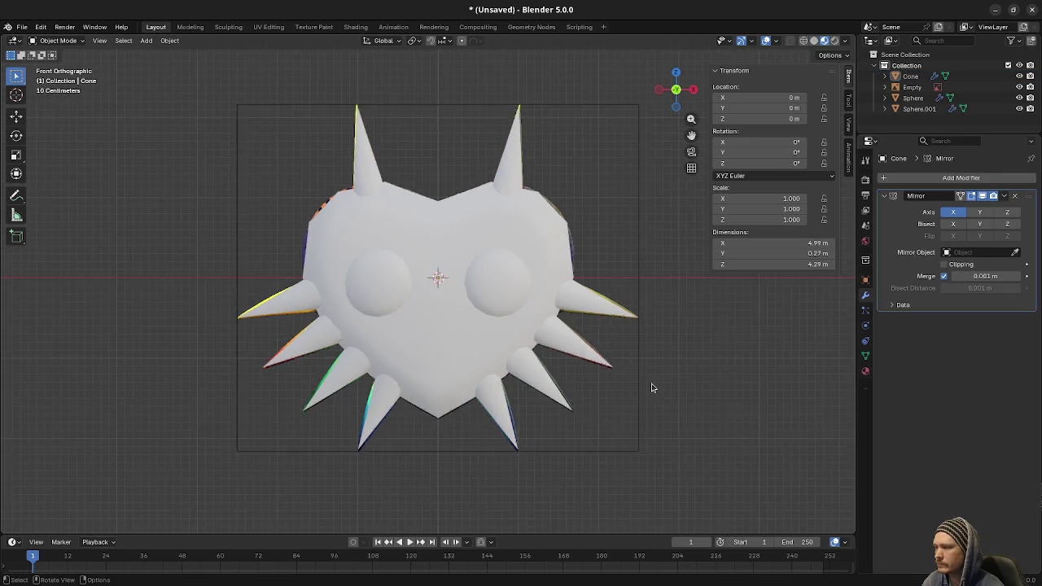
{"action": "scroll", "coordinate": [651, 388], "scroll_direction": "up", "scroll_amount": 3}
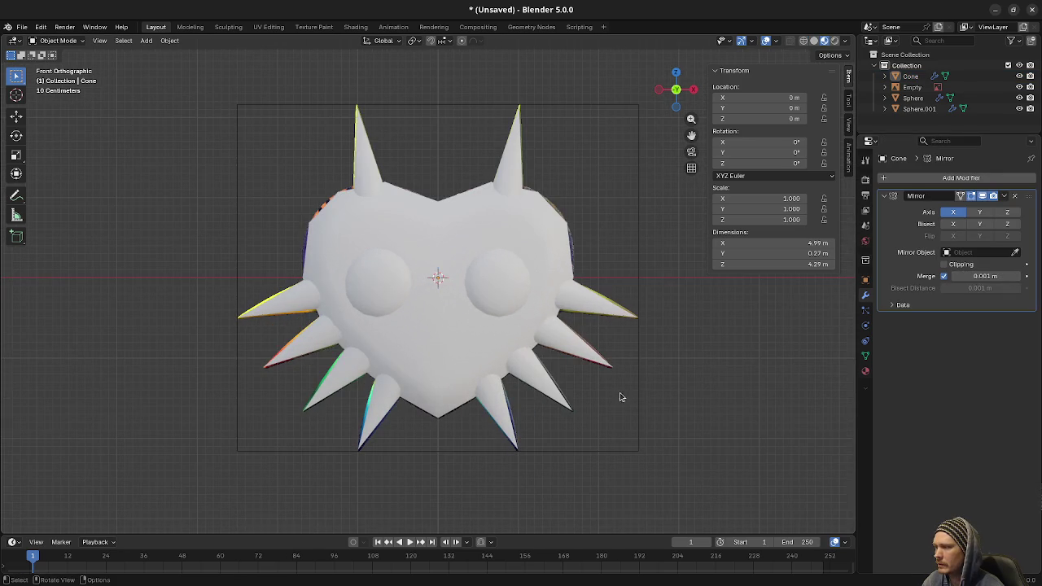
{"action": "key", "text": "z"}
{"action": "left_click", "coordinate": [515, 389]}
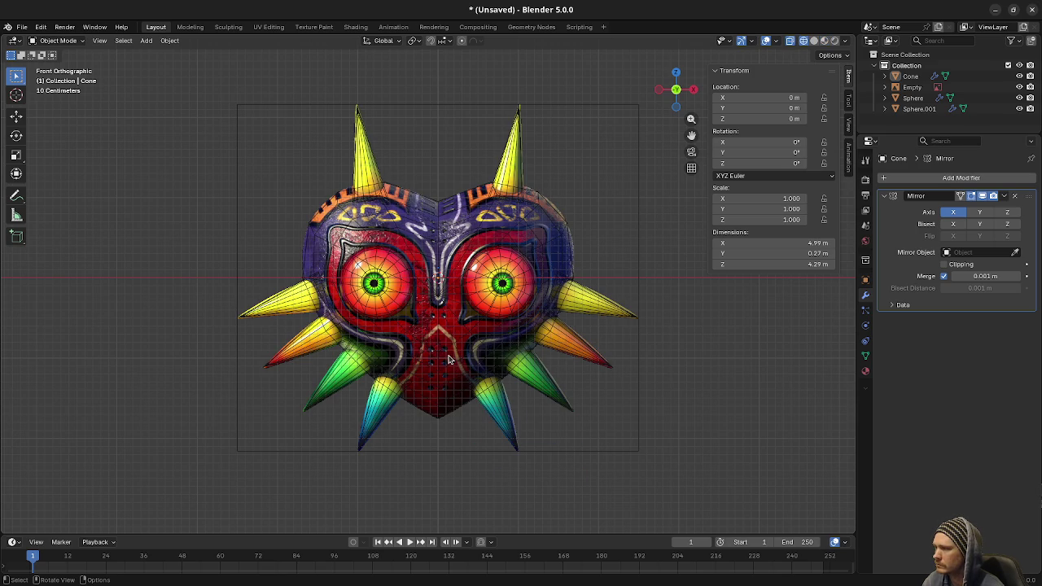
{"action": "key", "text": "alt+z"}
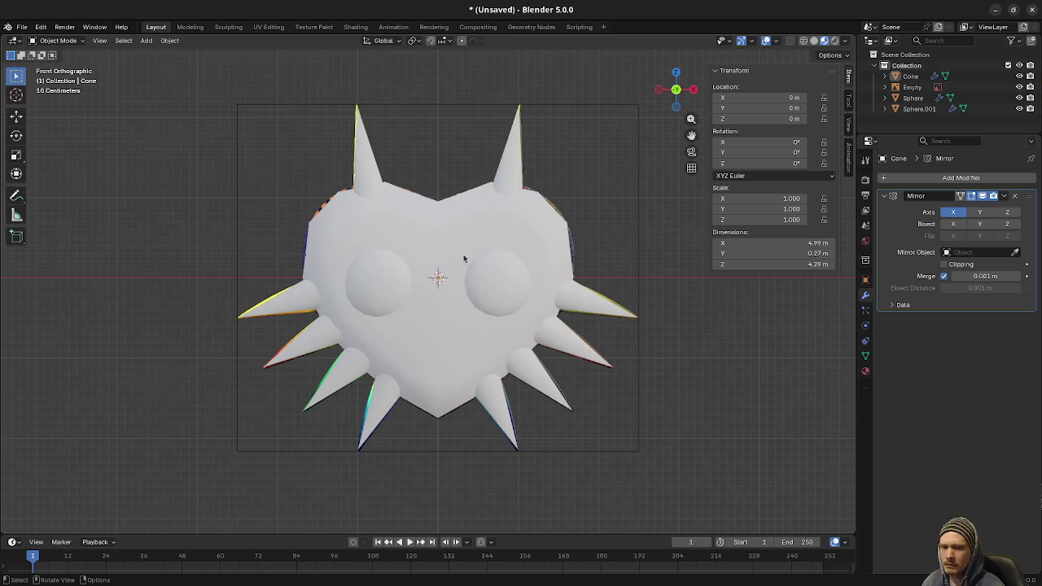
- Select the eye sphere Sphere.001 and enter Edit Mode with X-ray on
{"action": "left_click", "coordinate": [512, 284]}
{"action": "key", "text": "Tab"}
{"action": "key", "text": "alt+z"}
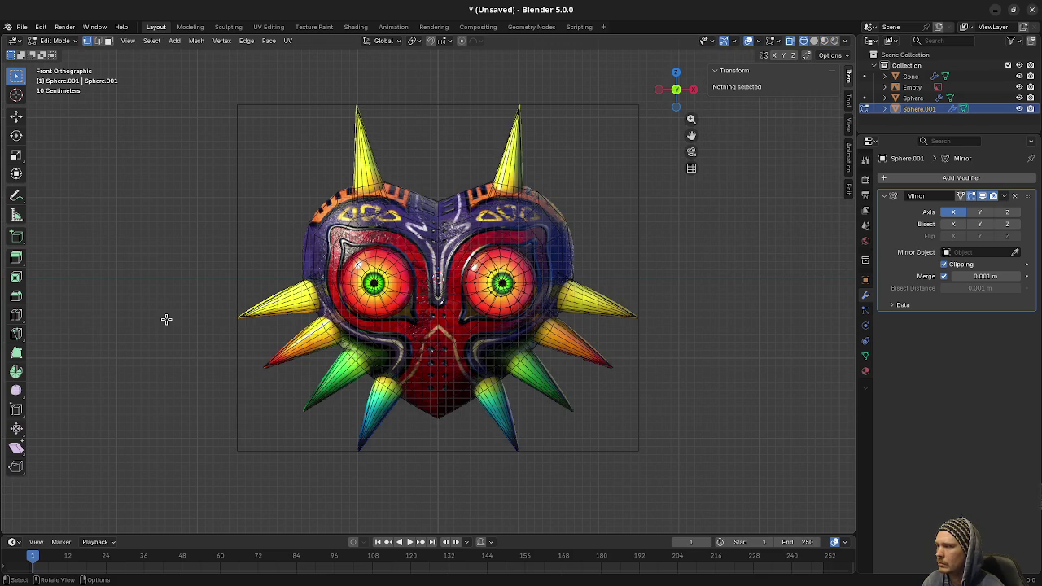
- Return to Object Mode, clear the selection and switch the viewport to wireframe
{"action": "key", "text": "Tab"}
{"action": "key", "text": "alt+a"}
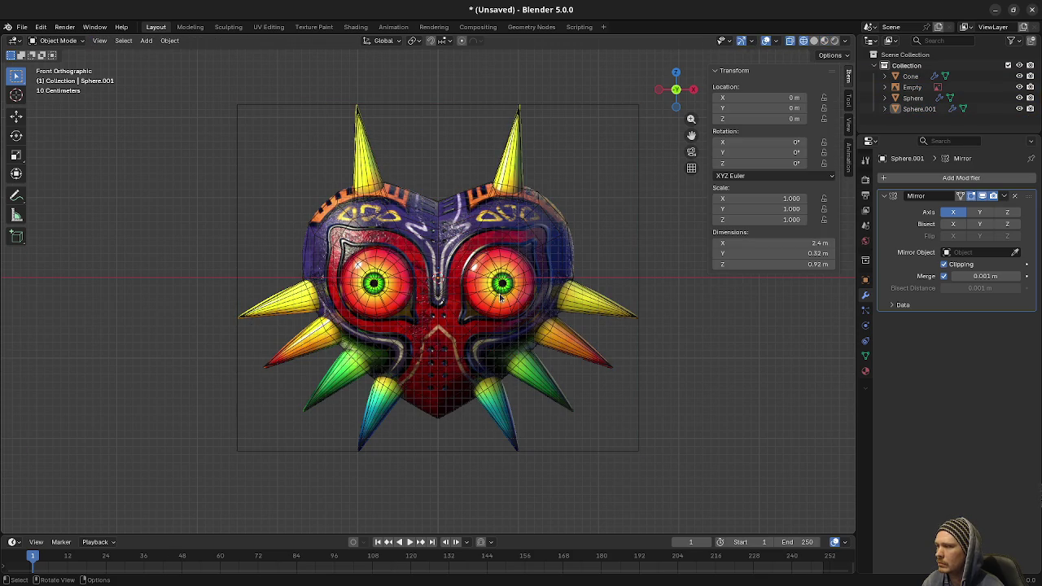
{"action": "key", "text": "Tab"}
{"action": "key", "text": "Tab"}
{"action": "left_click", "coordinate": [508, 289]}
{"action": "key", "text": "alt+a"}
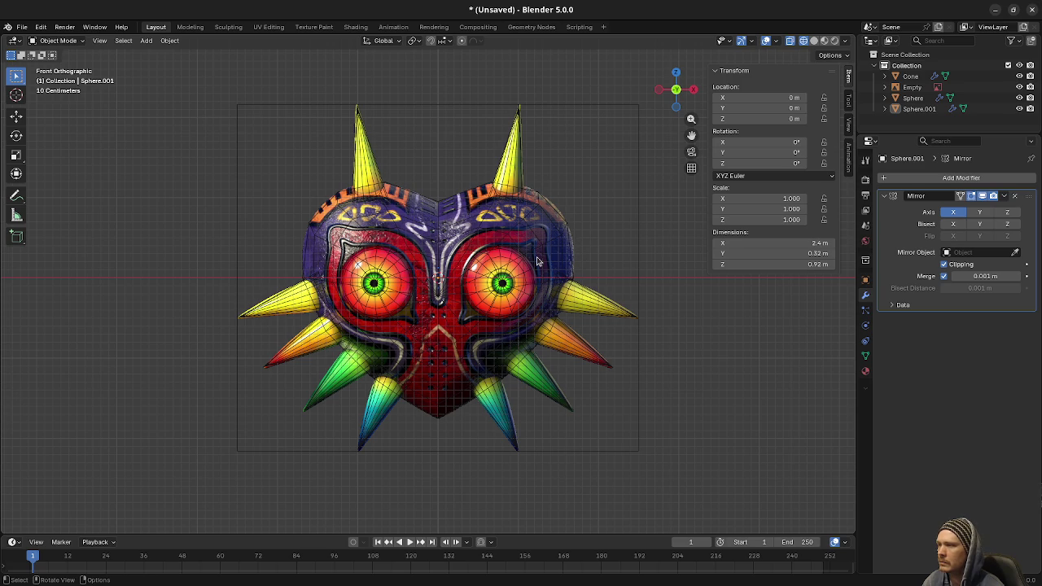
{"action": "left_click", "coordinate": [594, 298]}
{"action": "left_click", "coordinate": [557, 254], "text": "shift"}
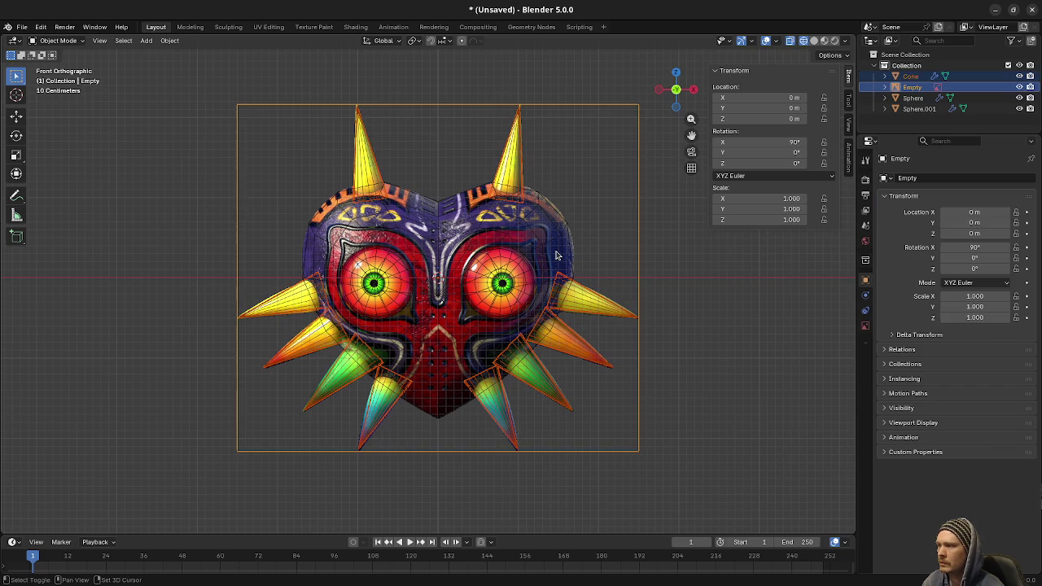
{"action": "key", "text": "alt+a"}
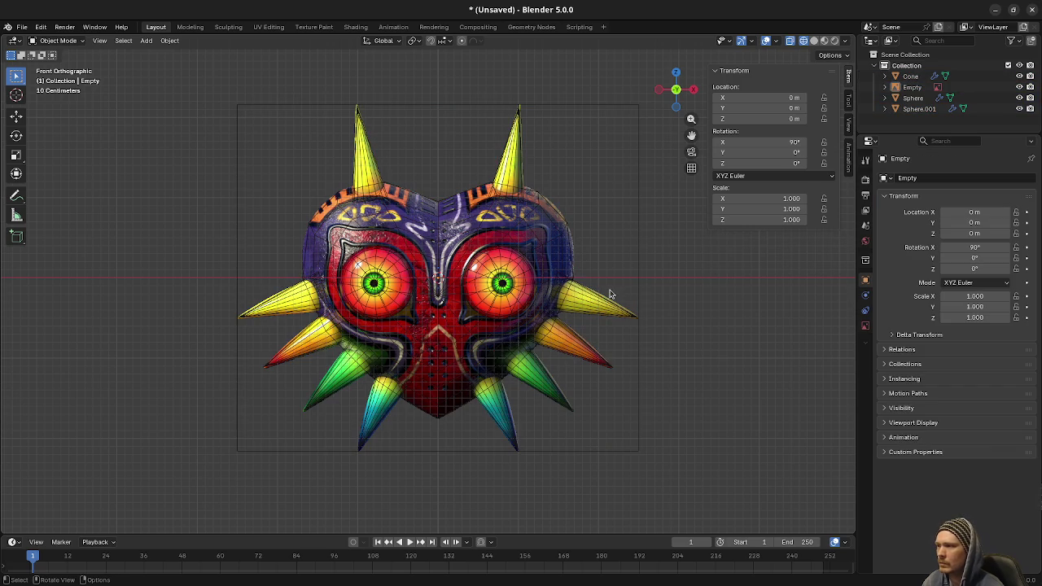
{"action": "key", "text": "shift+z"}
- Join the cone spikes into the mask sphere, then join the mask into the eyes with F3 'join'
{"action": "left_click", "coordinate": [572, 308]}
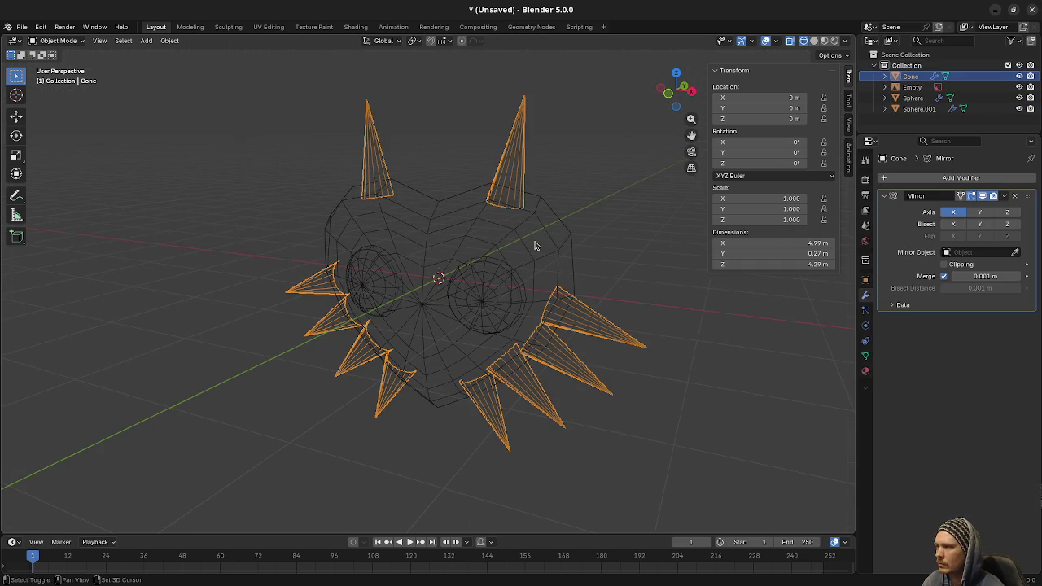
{"action": "left_click", "coordinate": [523, 247], "text": "shift"}
{"action": "key", "text": "F3"}
{"action": "type", "text": "join"}
{"action": "key", "text": "Return"}
{"action": "key", "text": "alt+a"}
{"action": "left_click", "coordinate": [522, 248]}
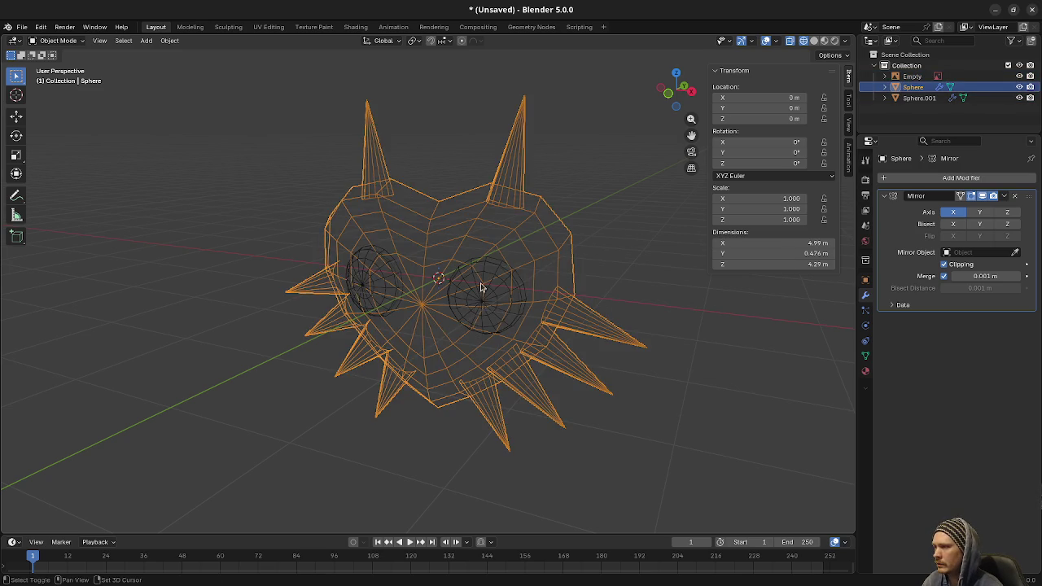
{"action": "left_click", "coordinate": [480, 284], "text": "shift"}
{"action": "key", "text": "F3"}
{"action": "type", "text": "join"}
{"action": "key", "text": "Return"}
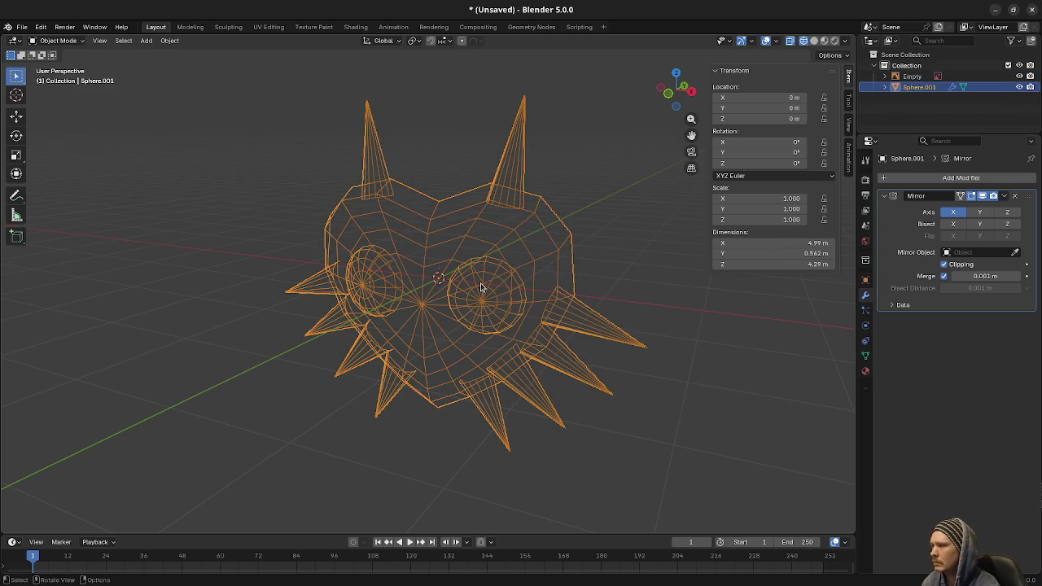
- Rename the joined object to 'Mesh' in the outliner and view it from the front
{"action": "left_click", "coordinate": [911, 77]}
{"action": "left_click", "coordinate": [916, 88]}
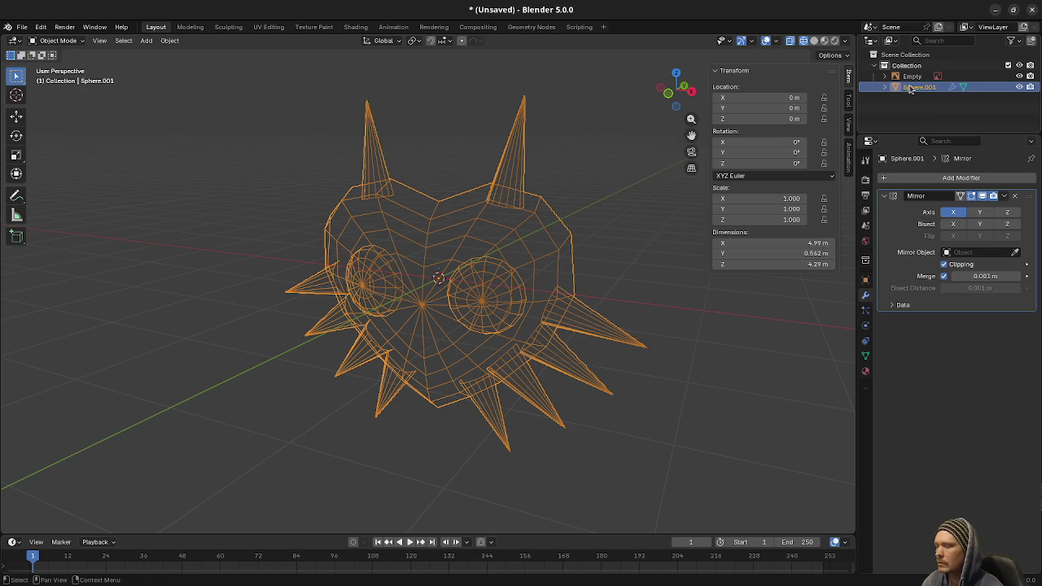
{"action": "double_click", "coordinate": [916, 87]}
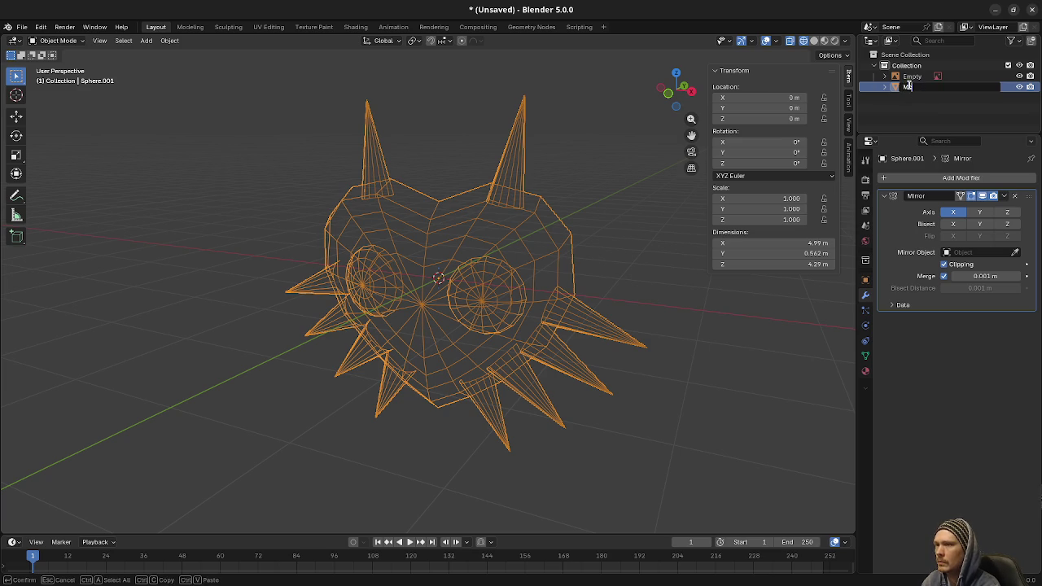
{"action": "type", "text": "esh"}
{"action": "key", "text": "Return"}
{"action": "key", "text": "KP_4"}
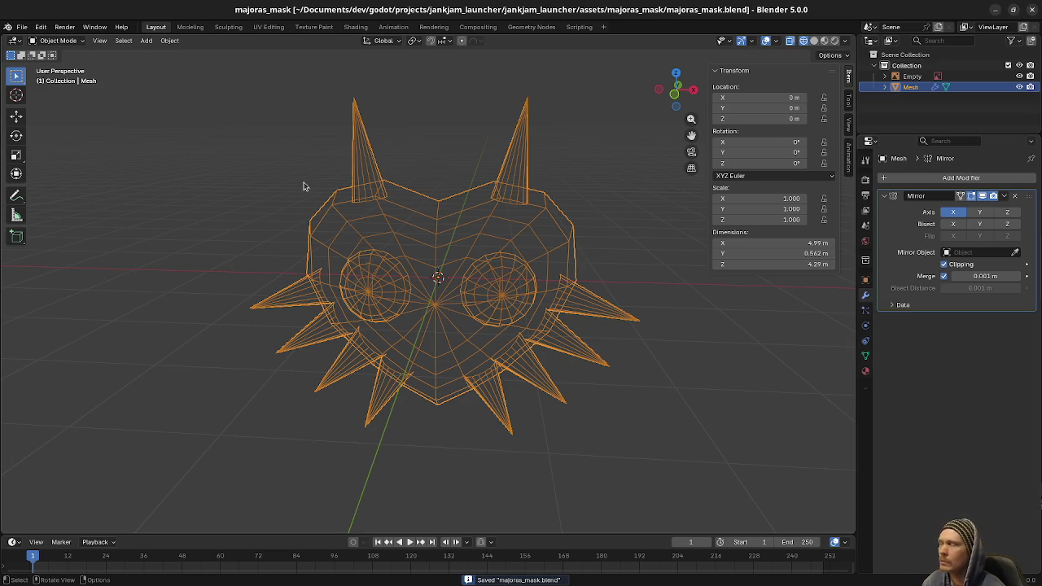
{"action": "left_click", "coordinate": [268, 27]}
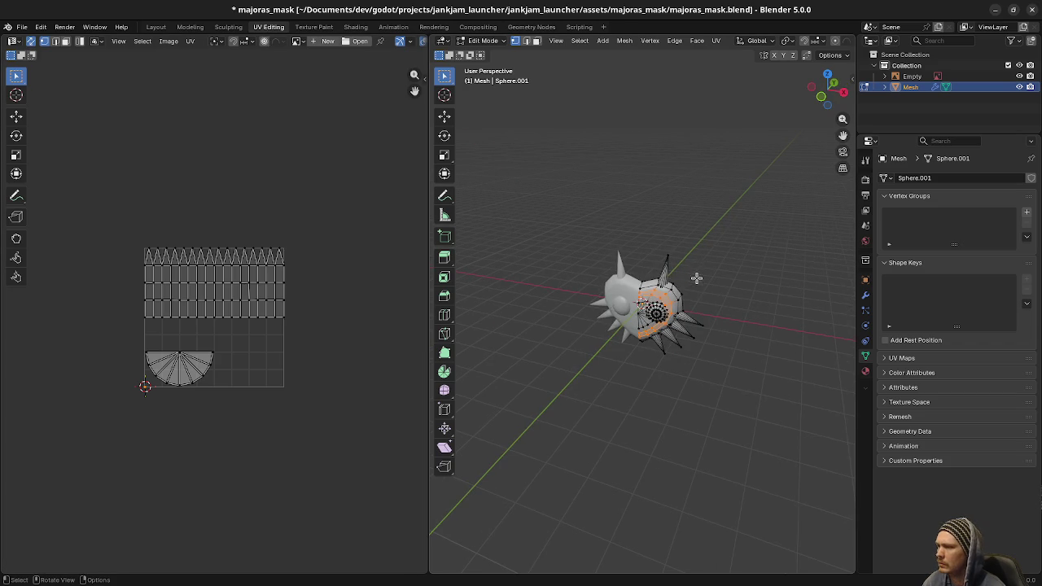
- Zoom in on the eye socket and merge the first stray vertex pair at their center
{"action": "scroll", "coordinate": [651, 311], "scroll_direction": "up", "scroll_amount": 3}
{"action": "scroll", "coordinate": [676, 325], "scroll_direction": "up", "scroll_amount": 4}
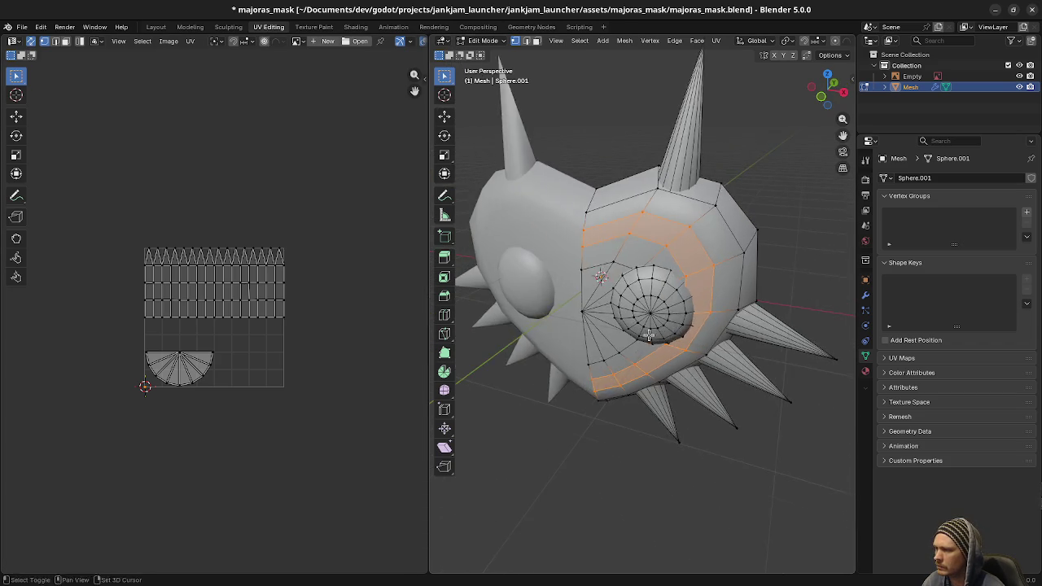
{"action": "mouse_move", "coordinate": [683, 330]}
{"action": "left_mouse_down"}
{"action": "mouse_move", "coordinate": [739, 299]}
{"action": "mouse_move", "coordinate": [708, 327]}
{"action": "mouse_move", "coordinate": [629, 329]}
{"action": "mouse_move", "coordinate": [652, 293]}
{"action": "mouse_move", "coordinate": [652, 255]}
{"action": "left_mouse_up"}
{"action": "key", "text": "a"}
{"action": "key", "text": "alt+a"}
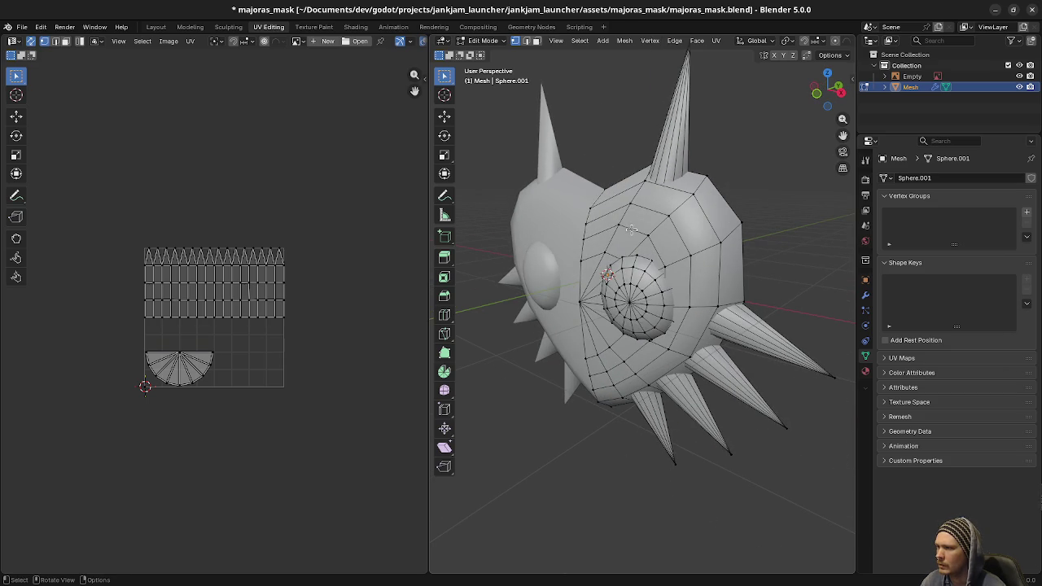
{"action": "key", "text": "shift"}
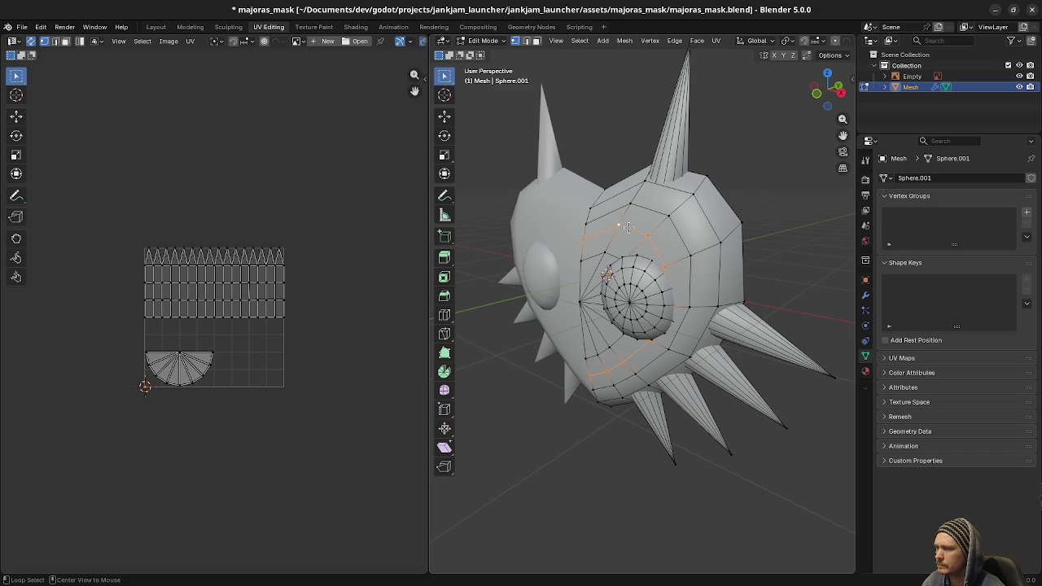
{"action": "left_click", "coordinate": [581, 237]}
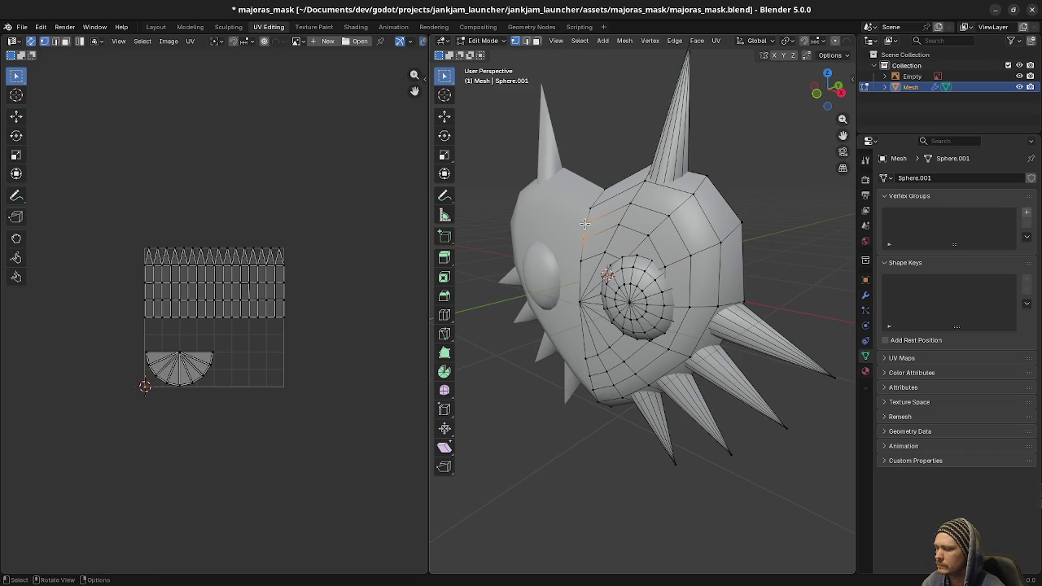
{"action": "key", "text": "m"}
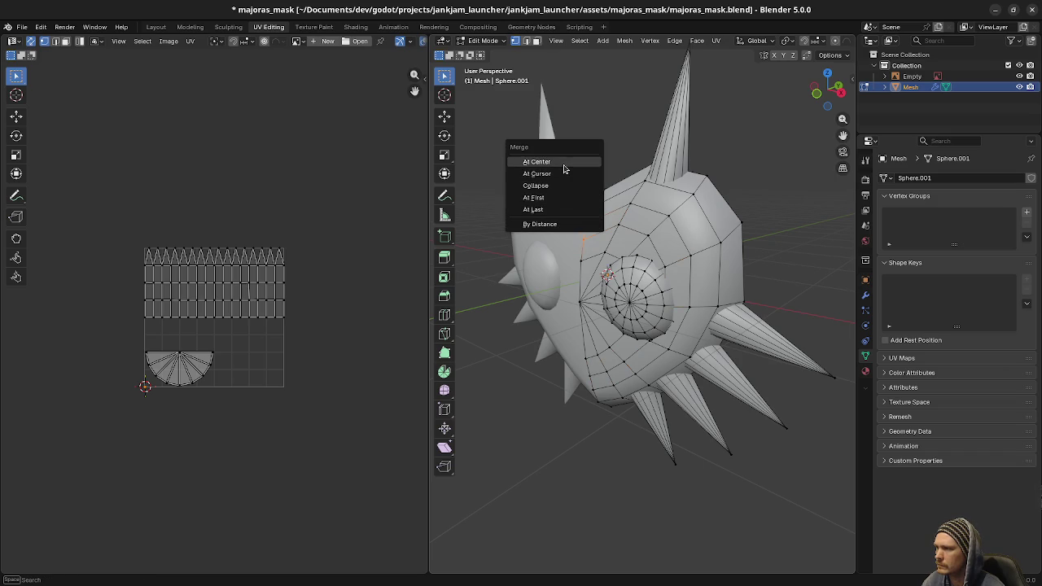
{"action": "left_click", "coordinate": [564, 167]}
- Merge three more stray vertex pairs around the eye, then view the mesh in wireframe
{"action": "left_click", "coordinate": [651, 200], "text": "shift"}
{"action": "key", "text": "m"}
{"action": "left_click", "coordinate": [594, 205]}
{"action": "left_click", "coordinate": [657, 228], "text": "shift"}
{"action": "key", "text": "m"}
{"action": "left_click", "coordinate": [670, 215]}
{"action": "left_click", "coordinate": [678, 260], "text": "shift"}
{"action": "key", "text": "m"}
{"action": "left_click", "coordinate": [694, 257]}
{"action": "key", "text": "shift+z"}
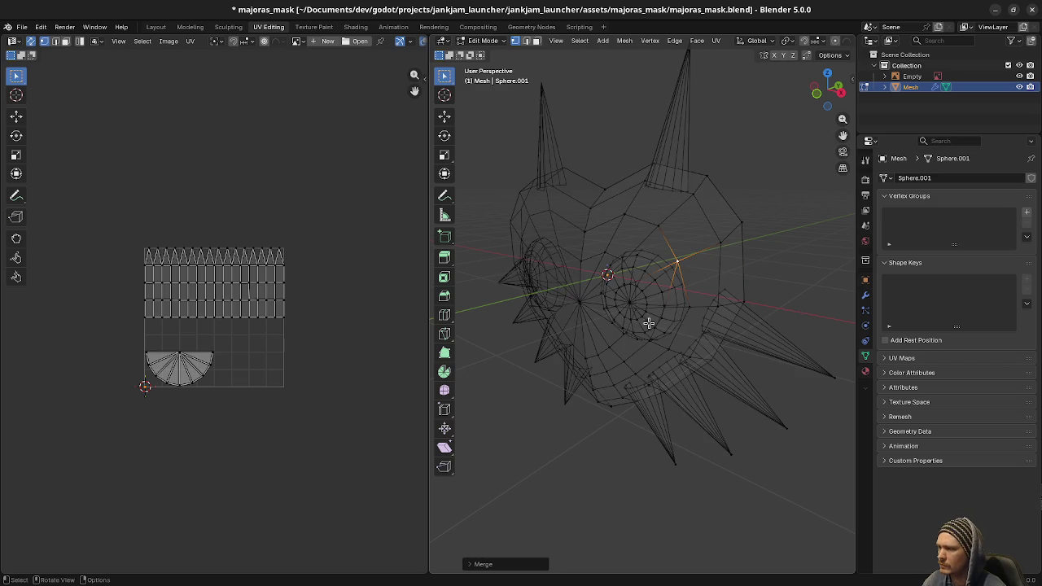
{"action": "left_click_drag", "start_coordinate": [699, 336], "coordinate": [678, 312]}
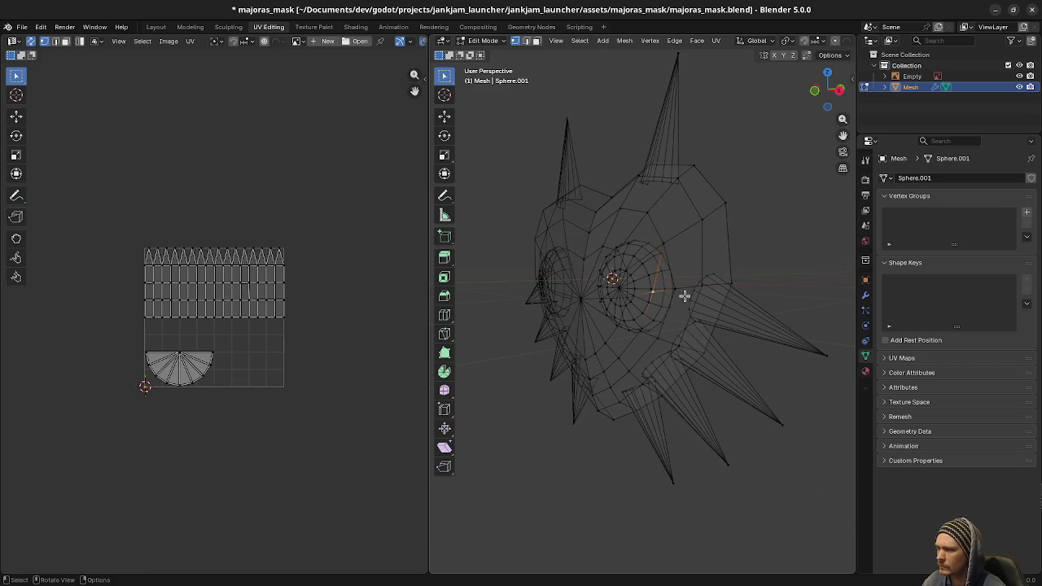
{"action": "scroll", "coordinate": [688, 303], "scroll_direction": "up", "scroll_amount": 4}
- Hide the linked eye sphere with L then H to expose the eye socket
{"action": "key", "text": "alt+a"}
{"action": "key", "text": "l"}
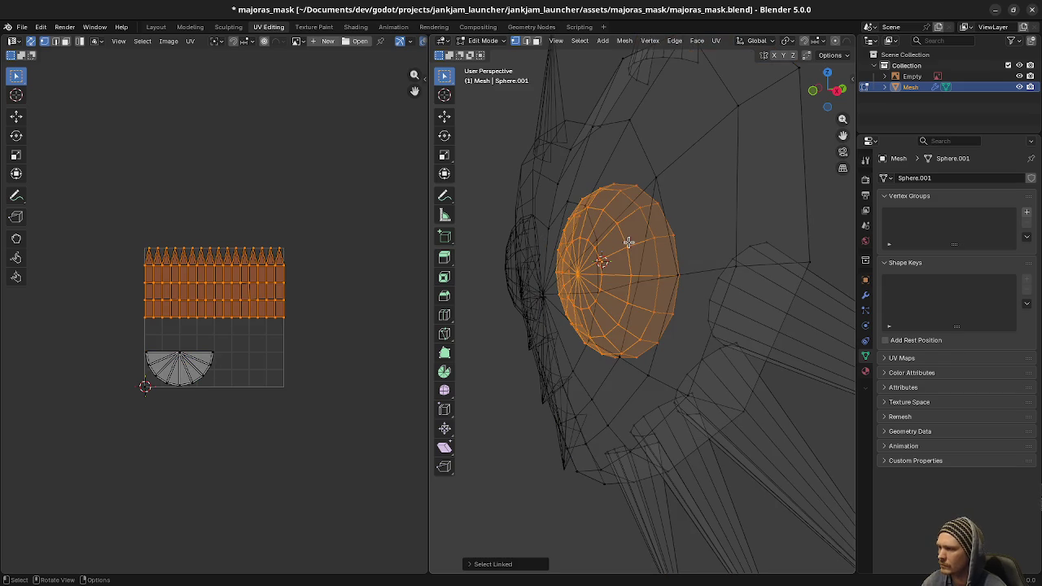
{"action": "key", "text": "h"}
{"action": "left_click_drag", "start_coordinate": [616, 296], "coordinate": [707, 289]}
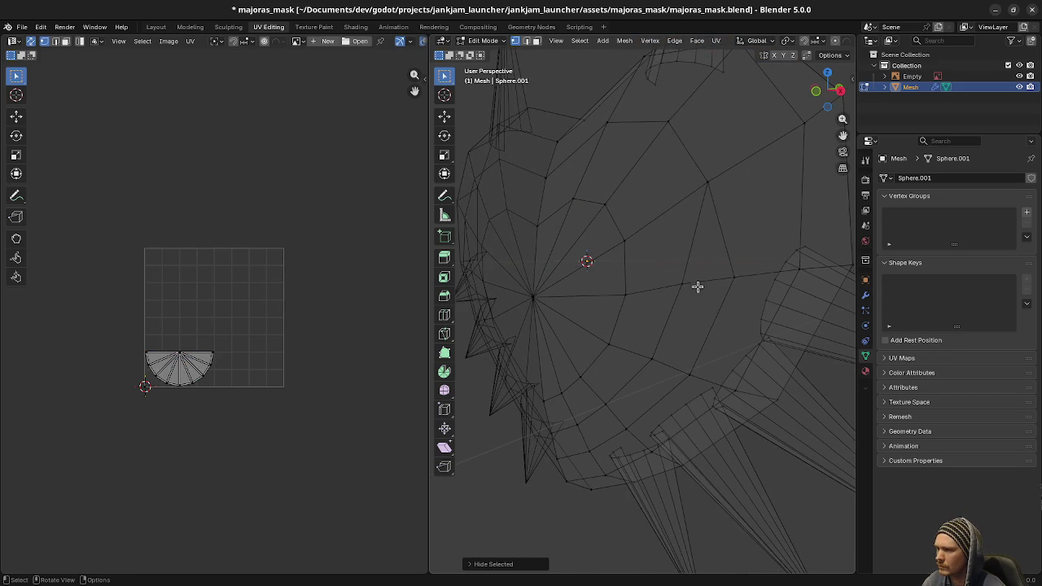
- Merge three stray vertex pairs near the eye socket, using At Last and At Center
{"action": "left_click", "coordinate": [683, 284]}
{"action": "left_click", "coordinate": [730, 282], "text": "shift"}
{"action": "key", "text": "m"}
{"action": "left_click", "coordinate": [688, 325]}
{"action": "left_click", "coordinate": [652, 359]}
{"action": "key", "text": "m"}
{"action": "left_click", "coordinate": [698, 377]}
{"action": "left_click", "coordinate": [616, 421]}
{"action": "left_click", "coordinate": [620, 427], "text": "shift"}
{"action": "key", "text": "m"}
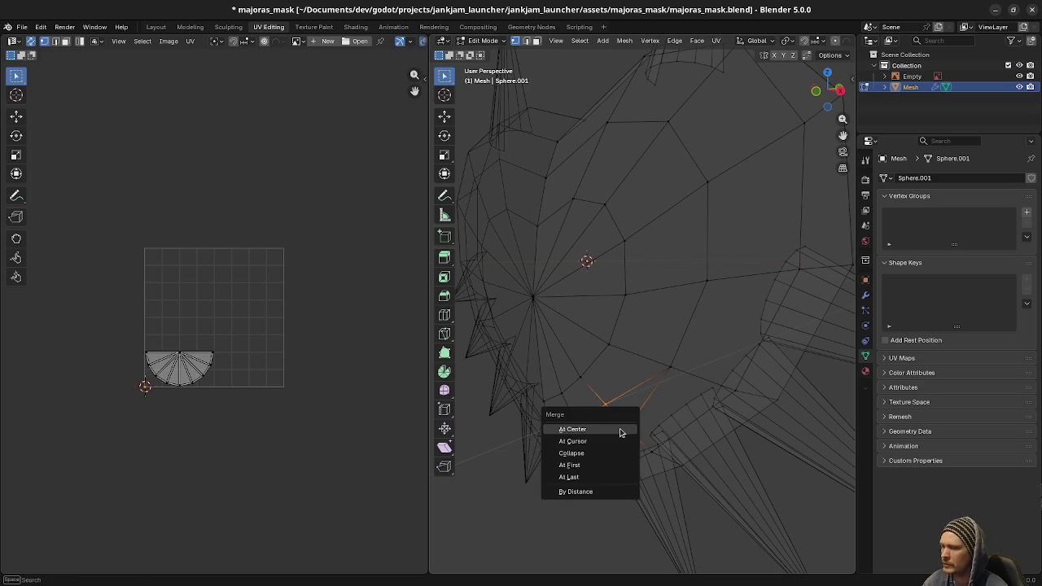
{"action": "left_click", "coordinate": [621, 430]}
- Merge the remaining duplicate vertex pairs along the lower edge and return to solid shading
{"action": "left_click", "coordinate": [656, 415]}
{"action": "left_click", "coordinate": [658, 414], "text": "shift"}
{"action": "key", "text": "m"}
{"action": "left_click", "coordinate": [658, 414]}
{"action": "left_click", "coordinate": [609, 405]}
{"action": "left_click", "coordinate": [603, 438], "text": "shift"}
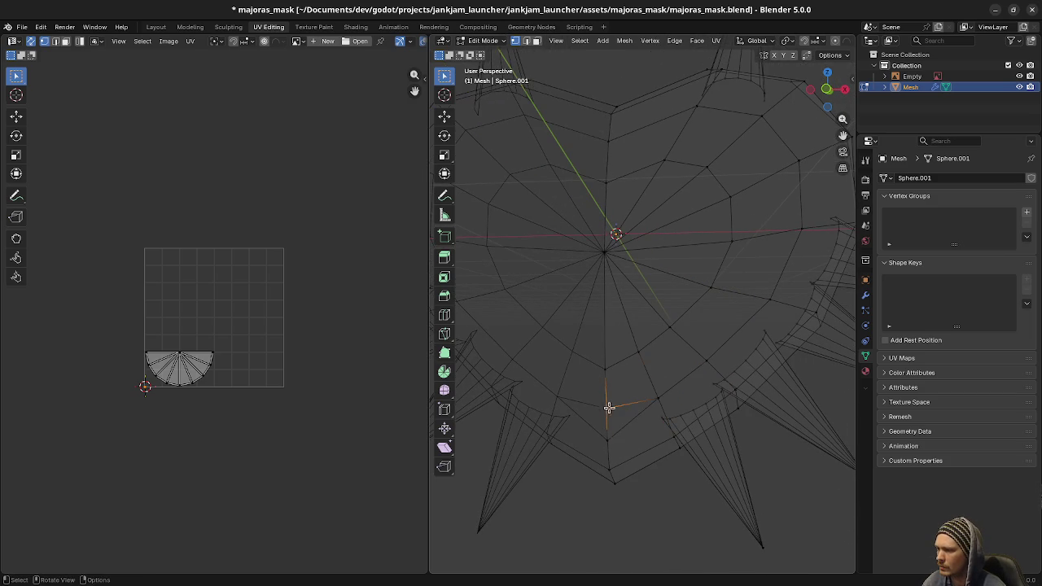
{"action": "key", "text": "m"}
{"action": "left_click", "coordinate": [602, 441]}
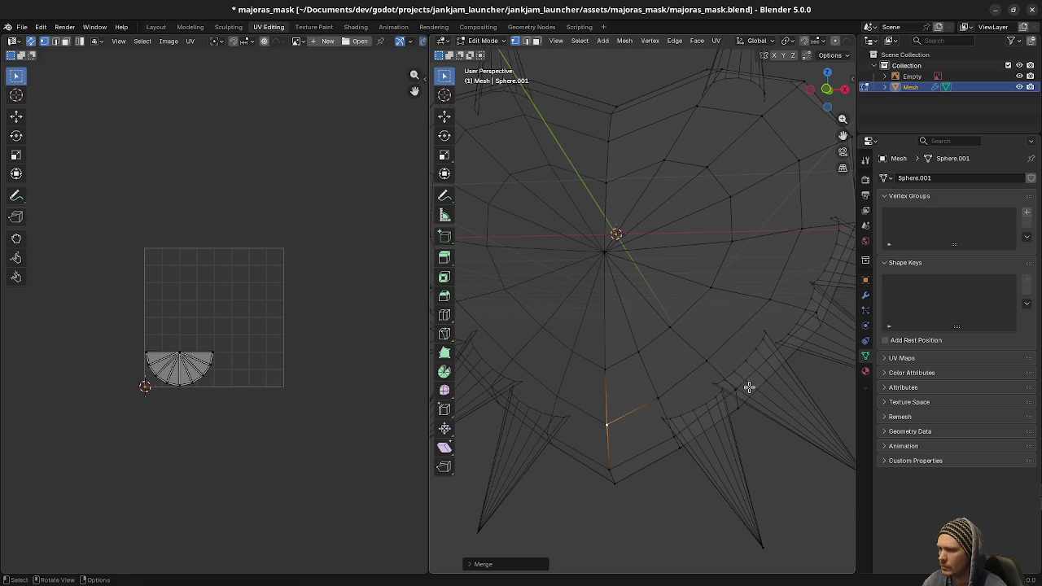
{"action": "left_click", "coordinate": [768, 370]}
{"action": "mouse_move", "coordinate": [768, 370]}
{"action": "left_mouse_down"}
{"action": "mouse_move", "coordinate": [740, 402]}
{"action": "mouse_move", "coordinate": [639, 419]}
{"action": "mouse_move", "coordinate": [600, 395]}
{"action": "mouse_move", "coordinate": [695, 344]}
{"action": "mouse_move", "coordinate": [675, 342]}
{"action": "mouse_move", "coordinate": [668, 356]}
{"action": "mouse_move", "coordinate": [582, 326]}
{"action": "mouse_move", "coordinate": [597, 333]}
{"action": "mouse_move", "coordinate": [611, 301]}
{"action": "left_mouse_up"}
{"action": "key", "text": "shift+z"}
- From the right side view, move the mask's outer edge loop back along Y
{"action": "left_click", "coordinate": [619, 275], "text": "alt"}
{"action": "left_click", "coordinate": [629, 271], "text": "alt"}
{"action": "key", "text": "KP_3"}
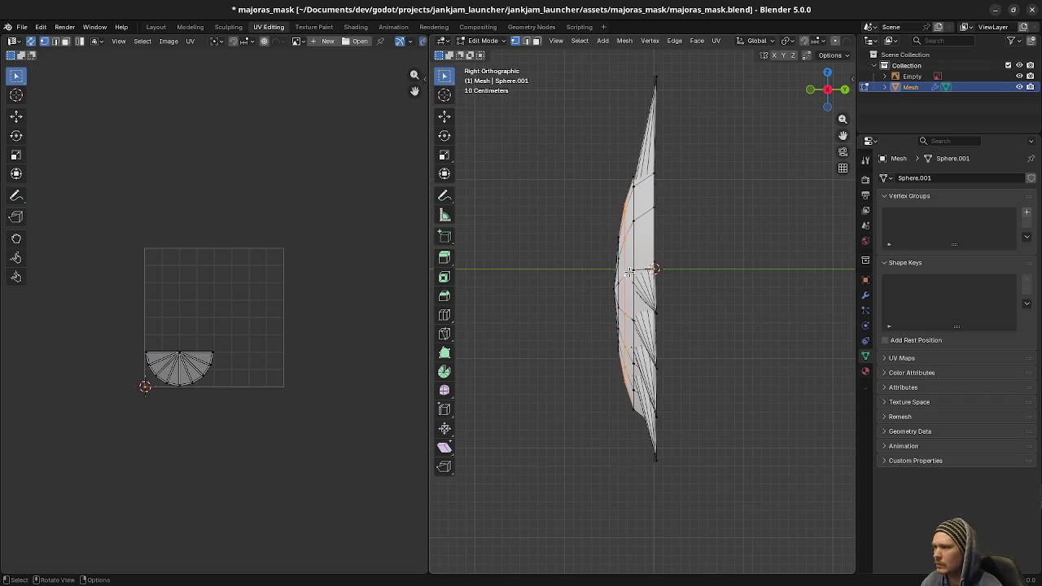
{"action": "scroll", "coordinate": [629, 271], "scroll_direction": "up", "scroll_amount": 2}
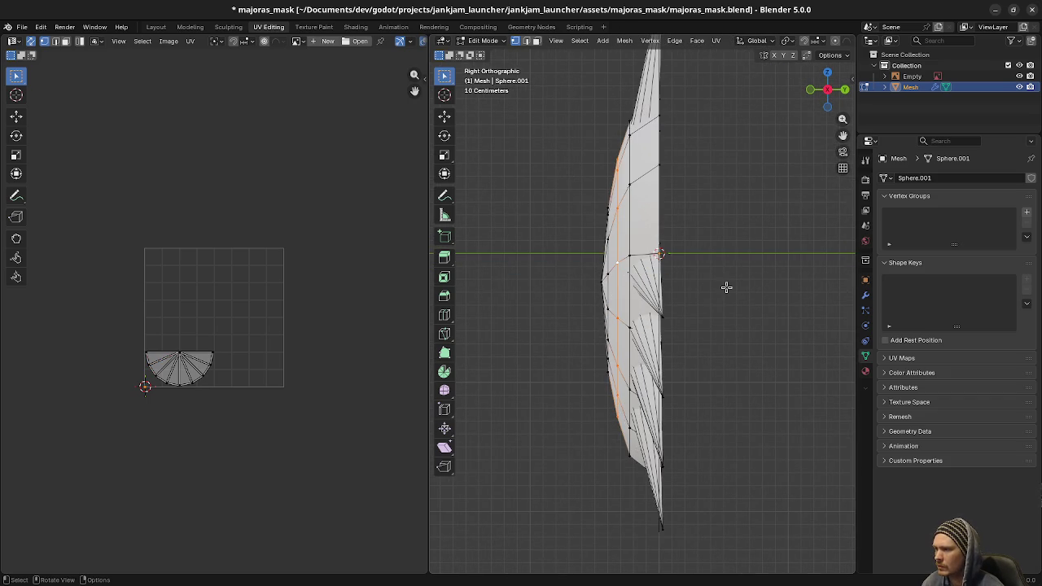
{"action": "key", "text": "g"}
{"action": "key", "text": "y"}
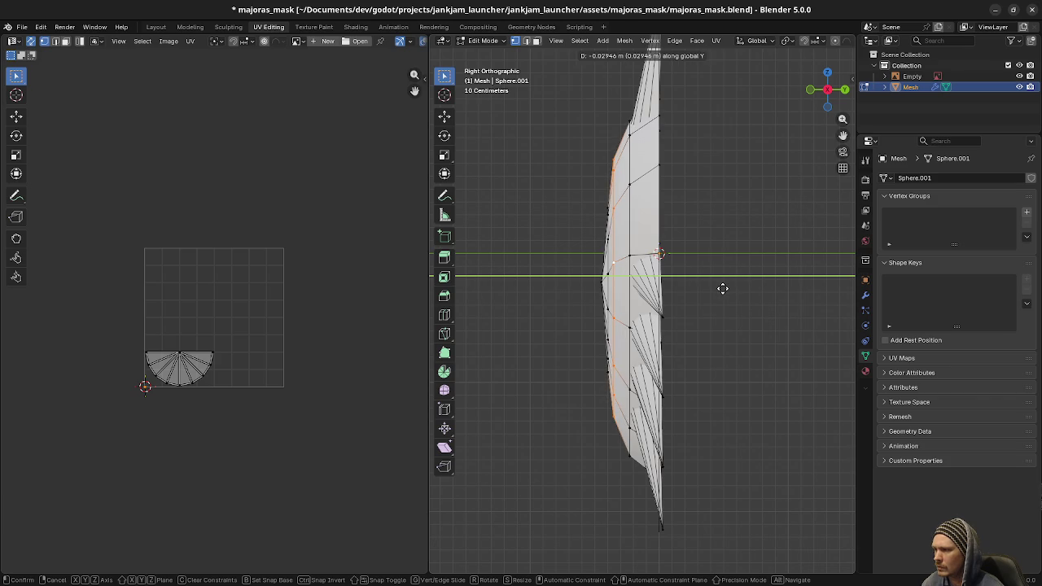
{"action": "left_click", "coordinate": [722, 288]}
- Move the stray left-edge vertex along Y and return to Object Mode
{"action": "left_click", "coordinate": [595, 279]}
{"action": "key", "text": "g"}
{"action": "key", "text": "y"}
{"action": "left_click", "coordinate": [669, 287]}
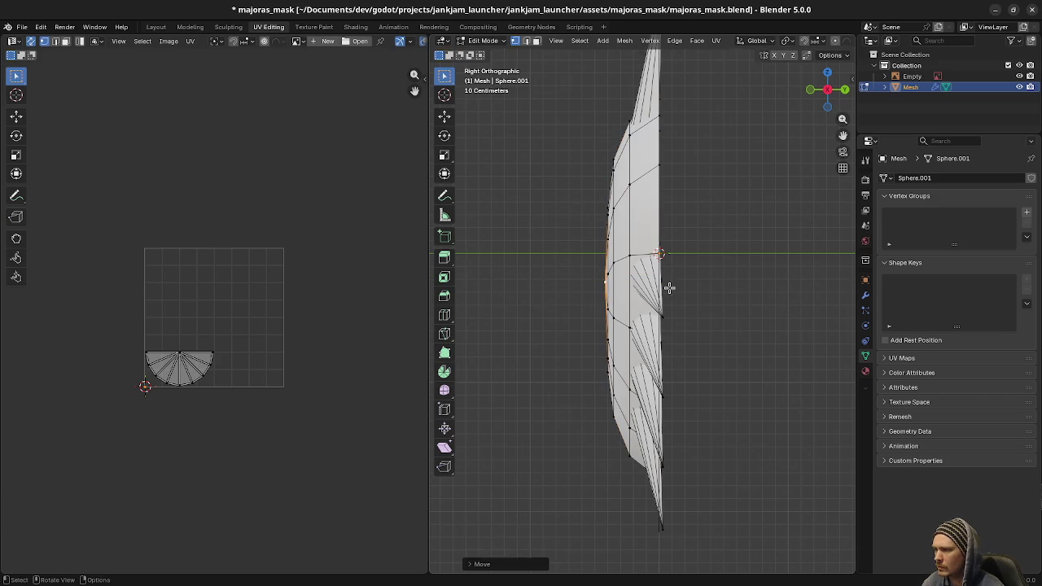
{"action": "mouse_move", "coordinate": [621, 458]}
{"action": "left_mouse_down"}
{"action": "mouse_move", "coordinate": [598, 269]}
{"action": "mouse_move", "coordinate": [588, 328]}
{"action": "mouse_move", "coordinate": [680, 342]}
{"action": "mouse_move", "coordinate": [567, 345]}
{"action": "mouse_move", "coordinate": [521, 314]}
{"action": "mouse_move", "coordinate": [617, 359]}
{"action": "mouse_move", "coordinate": [635, 390]}
{"action": "left_mouse_up"}
{"action": "key", "text": "Tab"}
{"action": "key", "text": "Tab"}
{"action": "left_click_drag", "start_coordinate": [664, 459], "coordinate": [682, 324]}
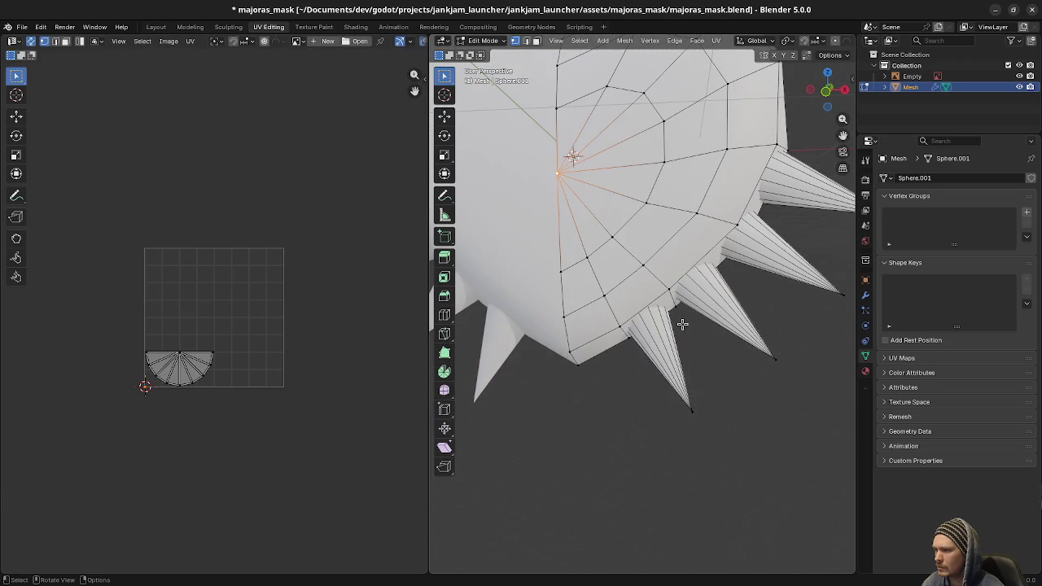
- Hide the mask body so only the spike cones remain visible
{"action": "left_click", "coordinate": [663, 395]}
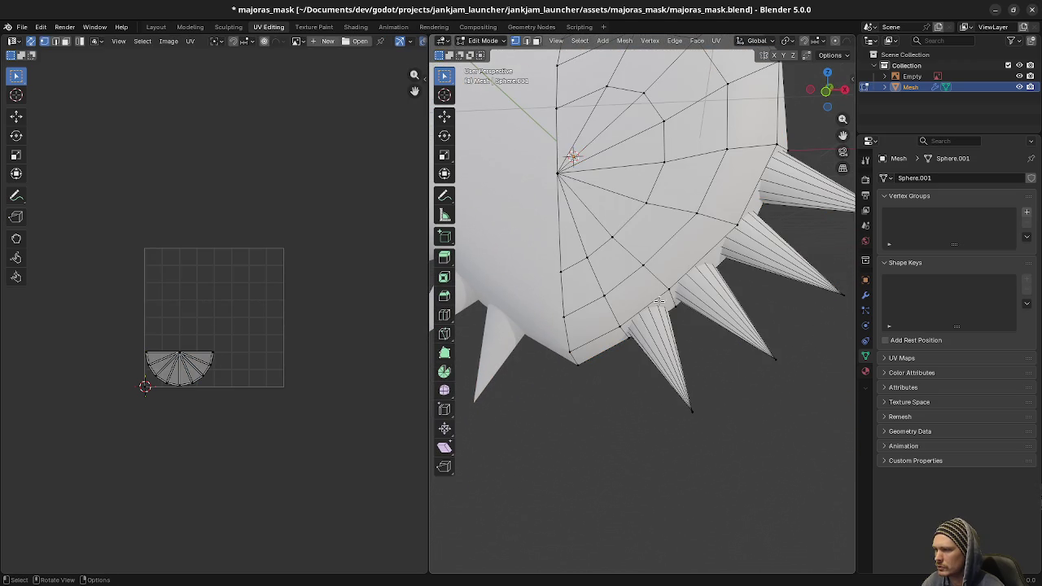
{"action": "key", "text": "l"}
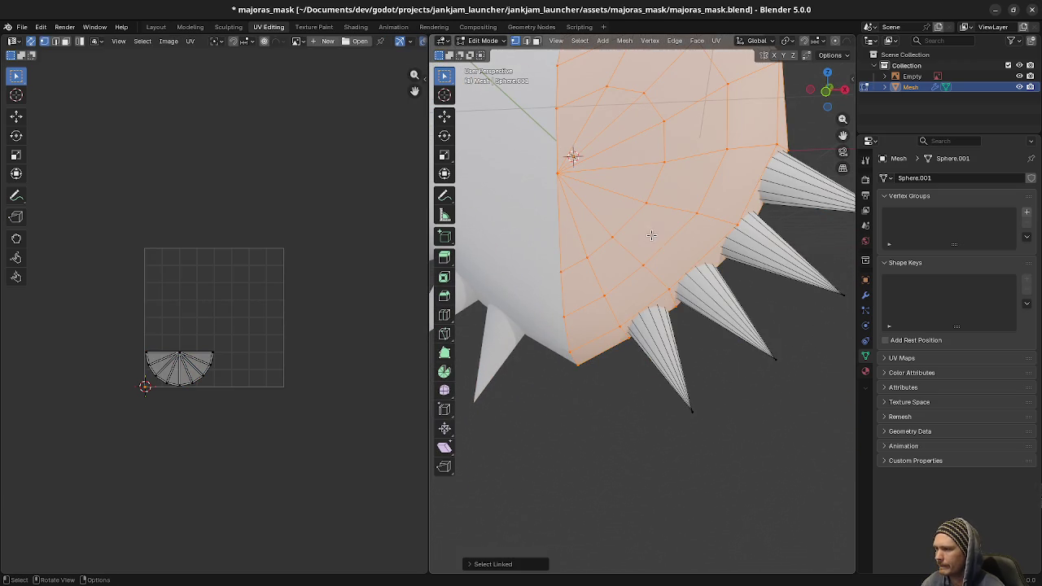
{"action": "key", "text": "h"}
{"action": "left_click_drag", "start_coordinate": [651, 237], "coordinate": [668, 345]}
{"action": "mouse_move", "coordinate": [667, 268]}
{"action": "left_mouse_down"}
{"action": "mouse_move", "coordinate": [711, 317]}
{"action": "mouse_move", "coordinate": [758, 302]}
{"action": "mouse_move", "coordinate": [660, 328]}
{"action": "mouse_move", "coordinate": [724, 341]}
{"action": "left_mouse_up"}
- Slide the first fan's vertex further along its edge into a new spot
{"action": "key", "text": "g"}
{"action": "key", "text": "g"}
{"action": "left_click", "coordinate": [635, 301]}
{"action": "key", "text": "ctrl+z"}
{"action": "key", "text": "g"}
{"action": "key", "text": "g"}
{"action": "left_click", "coordinate": [648, 303]}
{"action": "key", "text": "ctrl+z"}
{"action": "key", "text": "g"}
{"action": "key", "text": "g"}
{"action": "left_click", "coordinate": [659, 280]}
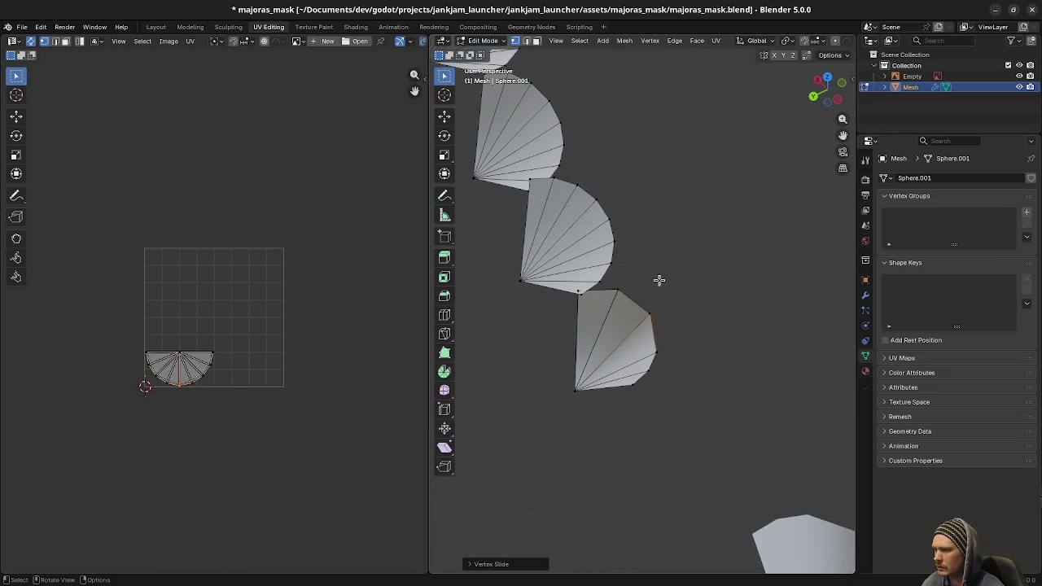
- Reshape the third fan by sliding its top vertex along its edge
{"action": "mouse_move", "coordinate": [695, 302]}
{"action": "left_mouse_down"}
{"action": "mouse_move", "coordinate": [611, 354]}
{"action": "mouse_move", "coordinate": [565, 306]}
{"action": "mouse_move", "coordinate": [819, 328]}
{"action": "mouse_move", "coordinate": [600, 333]}
{"action": "mouse_move", "coordinate": [613, 310]}
{"action": "left_mouse_up"}
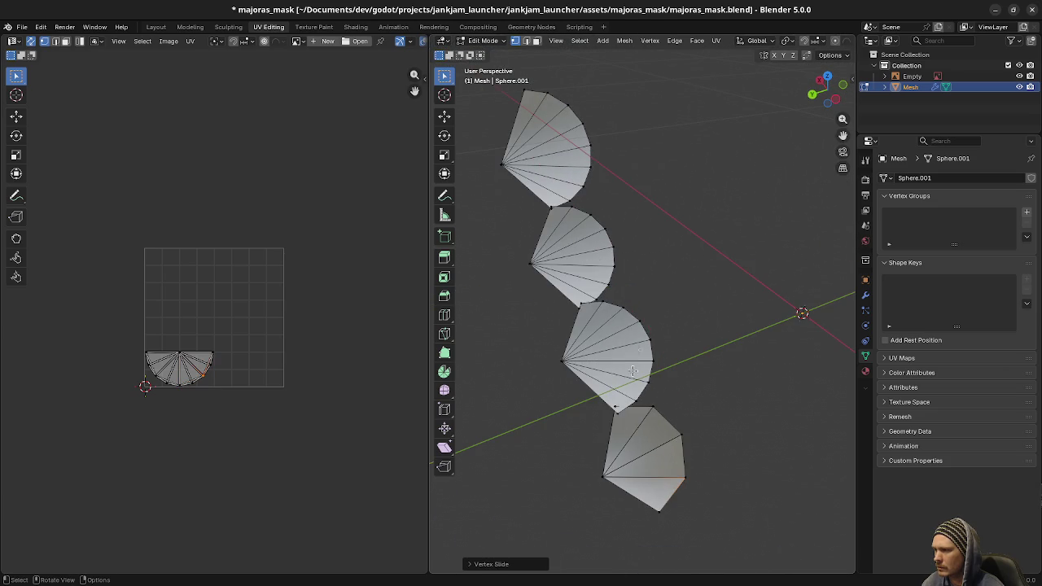
{"action": "left_click", "coordinate": [640, 322]}
{"action": "key", "text": "g"}
{"action": "key", "text": "Escape"}
{"action": "key", "text": "g"}
{"action": "key", "text": "g"}
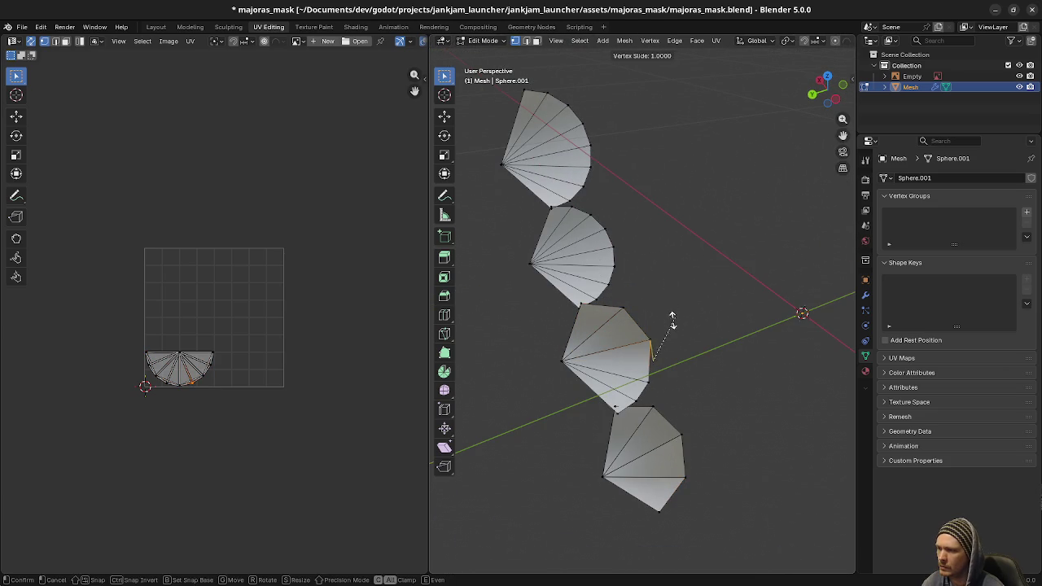
{"action": "left_click", "coordinate": [674, 303]}
- Slide the second fan's vertex several times to reshape the right side
{"action": "left_click", "coordinate": [681, 345]}
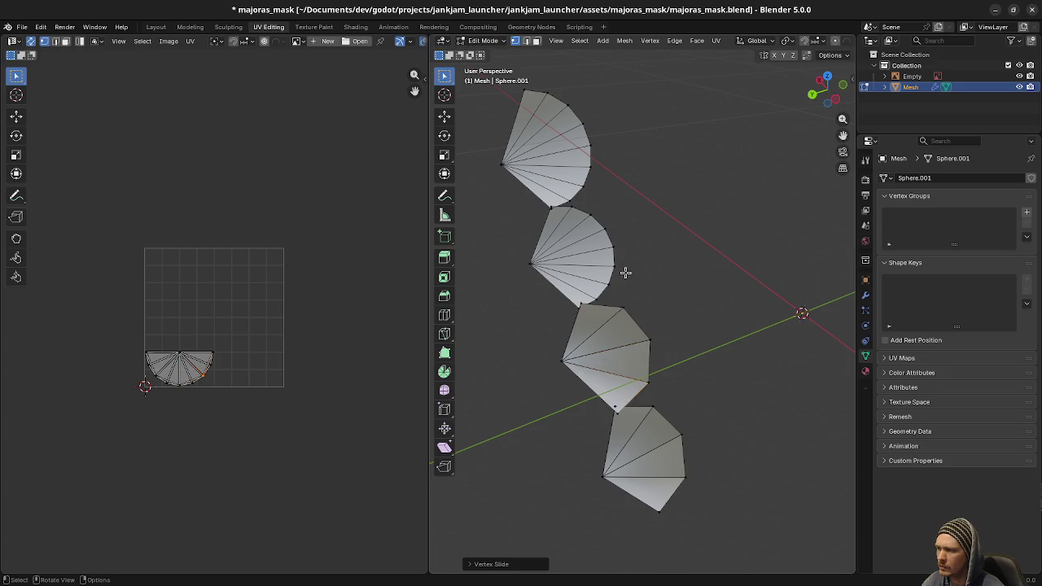
{"action": "key", "text": "g"}
{"action": "key", "text": "g"}
{"action": "key", "text": "Escape"}
{"action": "key", "text": "g"}
{"action": "key", "text": "g"}
{"action": "left_click", "coordinate": [595, 214]}
{"action": "key", "text": "g"}
{"action": "key", "text": "g"}
{"action": "left_click", "coordinate": [616, 186]}
{"action": "key", "text": "g"}
{"action": "key", "text": "g"}
{"action": "left_click", "coordinate": [649, 226]}
- Lower the top fan's vertex by sliding it down along its edge
{"action": "left_click_drag", "start_coordinate": [649, 227], "coordinate": [680, 328]}
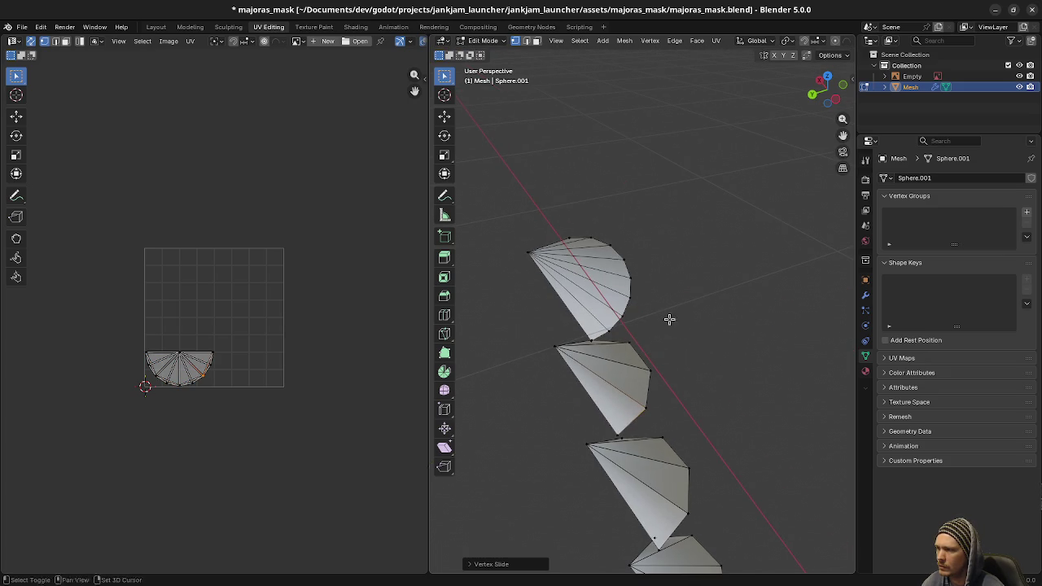
{"action": "left_click", "coordinate": [584, 234]}
{"action": "key", "text": "g"}
{"action": "key", "text": "g"}
{"action": "key", "text": "Escape"}
{"action": "left_click", "coordinate": [624, 253]}
{"action": "key", "text": "g"}
{"action": "key", "text": "g"}
{"action": "left_click", "coordinate": [623, 244]}
{"action": "key", "text": "g"}
{"action": "key", "text": "g"}
{"action": "left_click", "coordinate": [635, 303]}
- Slide the edge along the spike cone's side to a new position
{"action": "left_click_drag", "start_coordinate": [616, 325], "coordinate": [628, 314]}
{"action": "mouse_move", "coordinate": [716, 311]}
{"action": "left_mouse_down"}
{"action": "mouse_move", "coordinate": [547, 270]}
{"action": "mouse_move", "coordinate": [569, 253]}
{"action": "mouse_move", "coordinate": [600, 397]}
{"action": "left_mouse_up"}
{"action": "left_click_drag", "start_coordinate": [560, 354], "coordinate": [630, 366]}
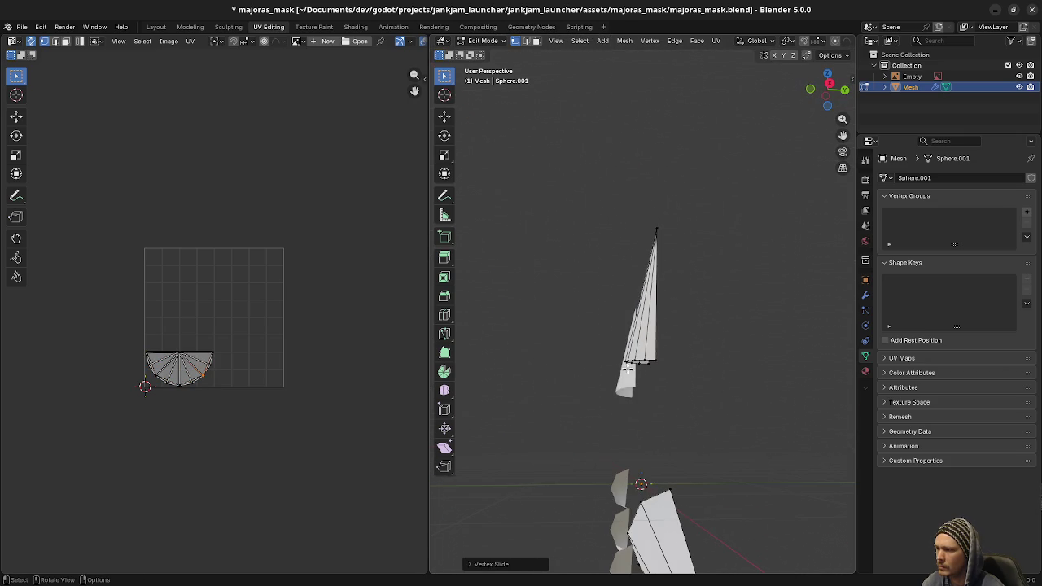
{"action": "left_click_drag", "start_coordinate": [646, 414], "coordinate": [702, 437]}
{"action": "left_click", "coordinate": [633, 401]}
{"action": "key", "text": "g"}
{"action": "key", "text": "g"}
{"action": "left_click", "coordinate": [570, 444]}
- Slide two more edges of the spike cone to finish its shape
{"action": "mouse_move", "coordinate": [551, 448]}
{"action": "left_mouse_down"}
{"action": "mouse_move", "coordinate": [616, 449]}
{"action": "mouse_move", "coordinate": [553, 441]}
{"action": "left_mouse_up"}
{"action": "key", "text": "g"}
{"action": "key", "text": "g"}
{"action": "left_click", "coordinate": [547, 447]}
{"action": "key", "text": "g"}
{"action": "key", "text": "g"}
{"action": "left_click", "coordinate": [656, 475]}
{"action": "mouse_move", "coordinate": [594, 472]}
{"action": "left_mouse_down"}
{"action": "mouse_move", "coordinate": [654, 415]}
{"action": "mouse_move", "coordinate": [565, 462]}
{"action": "left_mouse_up"}
- Merge the spike vertices by distance, removing 20 duplicates
{"action": "key", "text": "a"}
{"action": "key", "text": "m"}
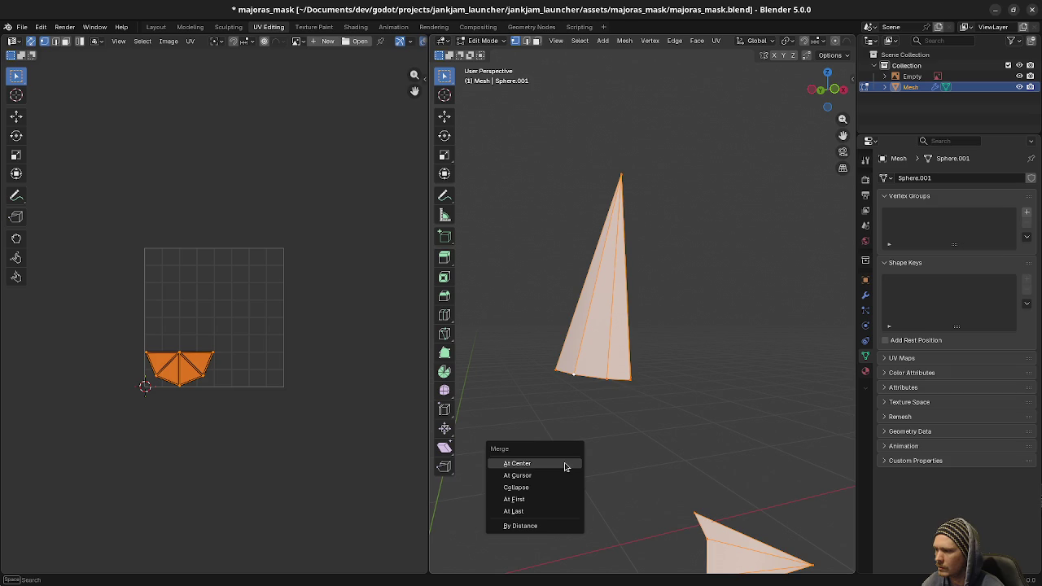
{"action": "left_click", "coordinate": [541, 527]}
{"action": "scroll", "coordinate": [651, 459], "scroll_direction": "down", "scroll_amount": 5}
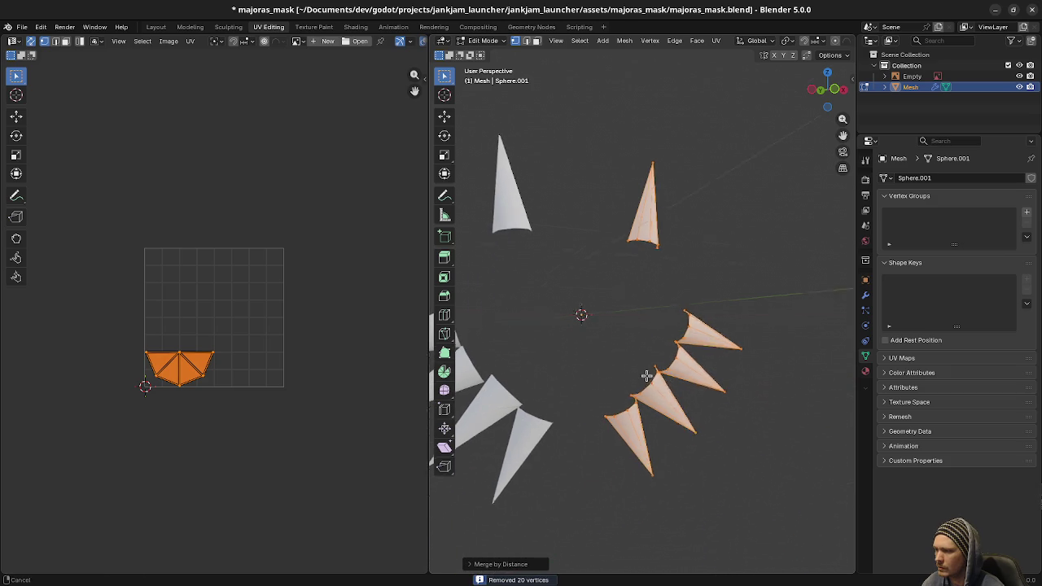
- Reveal the hidden mask body, deselect everything and return to Object Mode
{"action": "key", "text": "alt+a"}
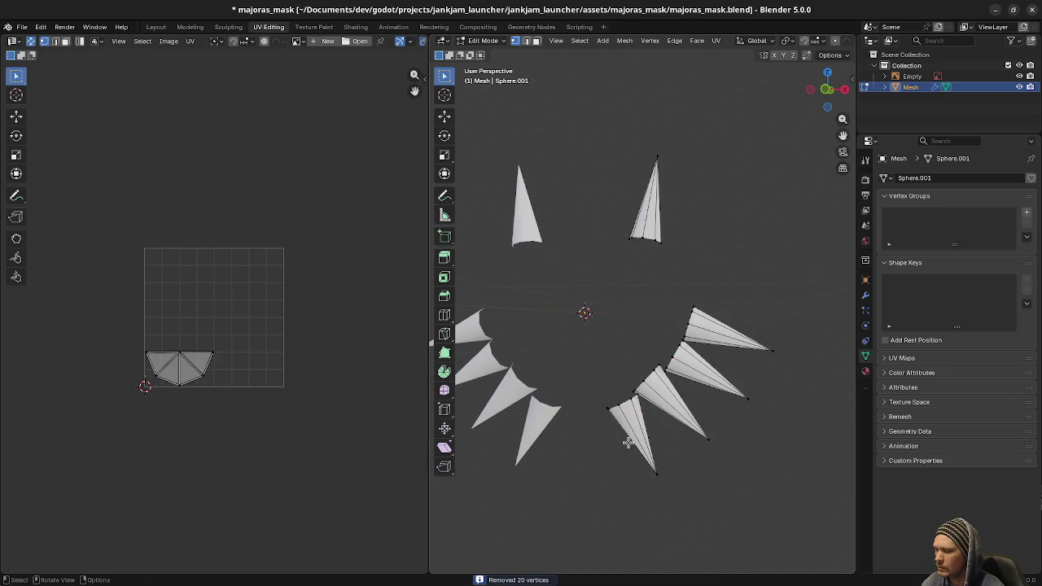
{"action": "key", "text": "alt+h"}
{"action": "key", "text": "alt+a"}
{"action": "key", "text": "Tab"}
{"action": "key", "text": "alt+a"}
- Inspect the mask mesh up close and save majoras_mask.blend
{"action": "mouse_move", "coordinate": [691, 435]}
{"action": "left_mouse_down"}
{"action": "mouse_move", "coordinate": [634, 434]}
{"action": "mouse_move", "coordinate": [800, 446]}
{"action": "mouse_move", "coordinate": [745, 441]}
{"action": "mouse_move", "coordinate": [774, 437]}
{"action": "mouse_move", "coordinate": [733, 419]}
{"action": "left_mouse_up"}
{"action": "key", "text": "Tab"}
{"action": "scroll", "coordinate": [733, 419], "scroll_direction": "up", "scroll_amount": 3}
{"action": "mouse_move", "coordinate": [755, 378]}
{"action": "left_mouse_down"}
{"action": "mouse_move", "coordinate": [707, 359]}
{"action": "mouse_move", "coordinate": [725, 302]}
{"action": "mouse_move", "coordinate": [627, 238]}
{"action": "left_mouse_up"}
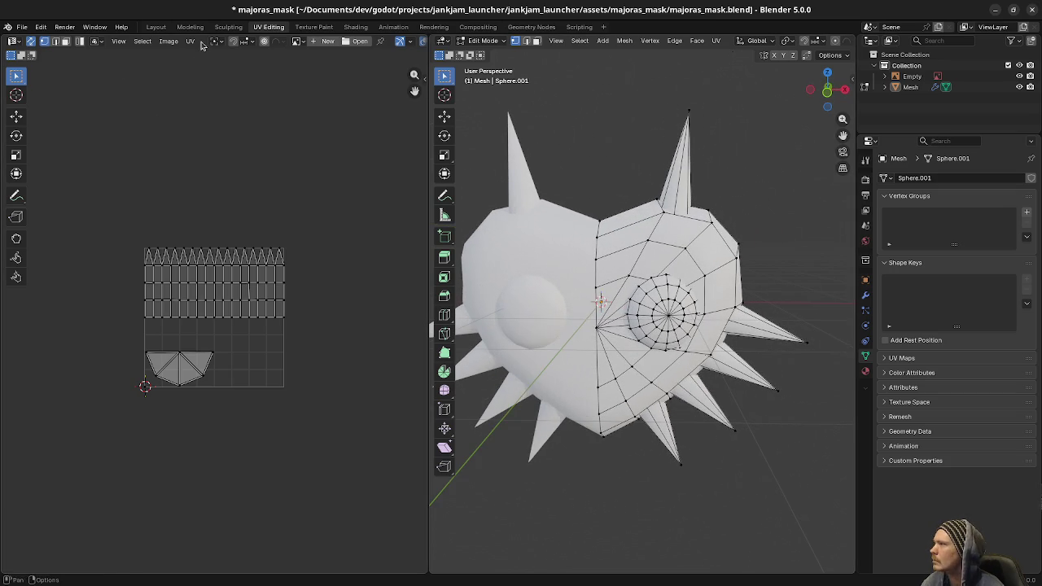
{"action": "key", "text": "ctrl+s"}
{"action": "key", "text": "Tab"}
{"action": "key", "text": "Tab"}
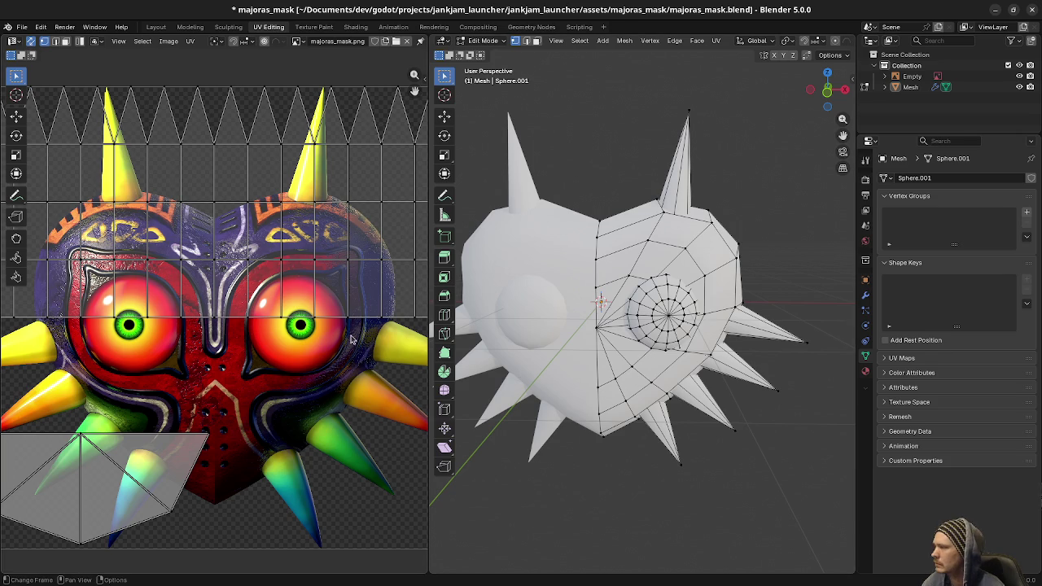
- Select the mask's connected right half and project its UVs from the front view
{"action": "key", "text": "a"}
{"action": "key", "text": "alt+a"}
{"action": "key", "text": "l"}
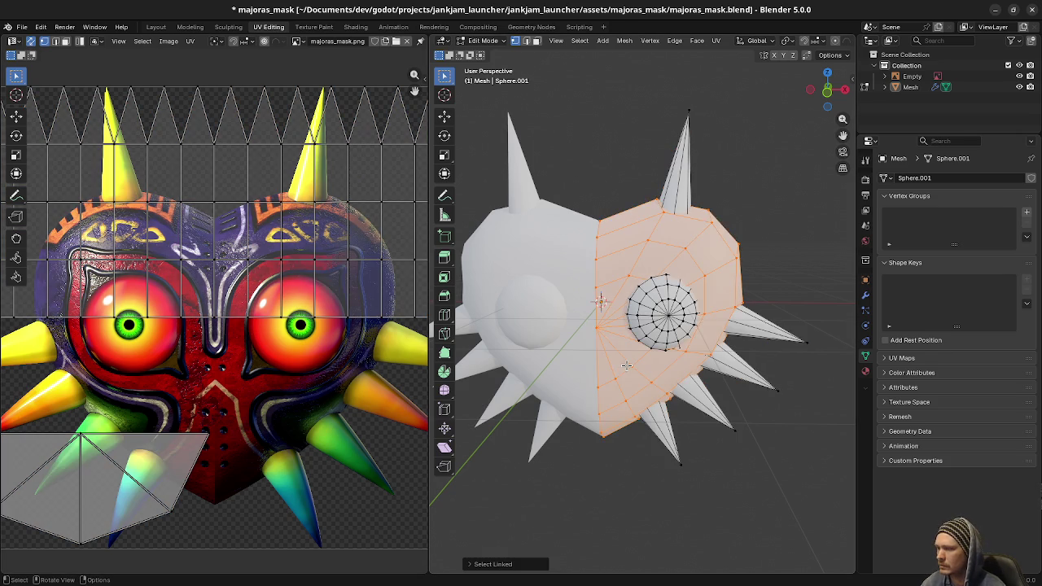
{"action": "key", "text": "KP_1"}
{"action": "scroll", "coordinate": [216, 351], "scroll_direction": "down", "scroll_amount": 3}
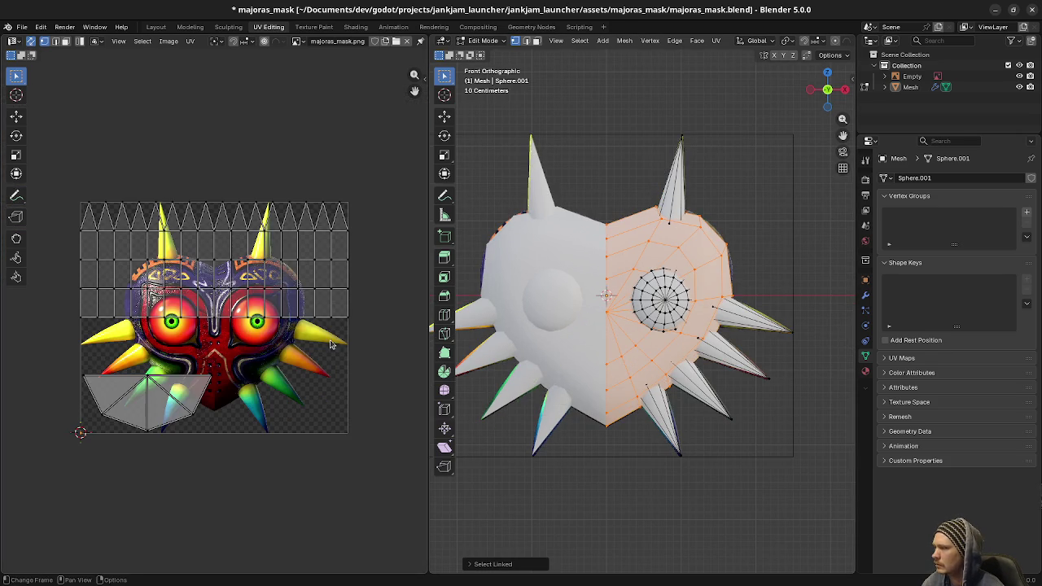
{"action": "key", "text": "u"}
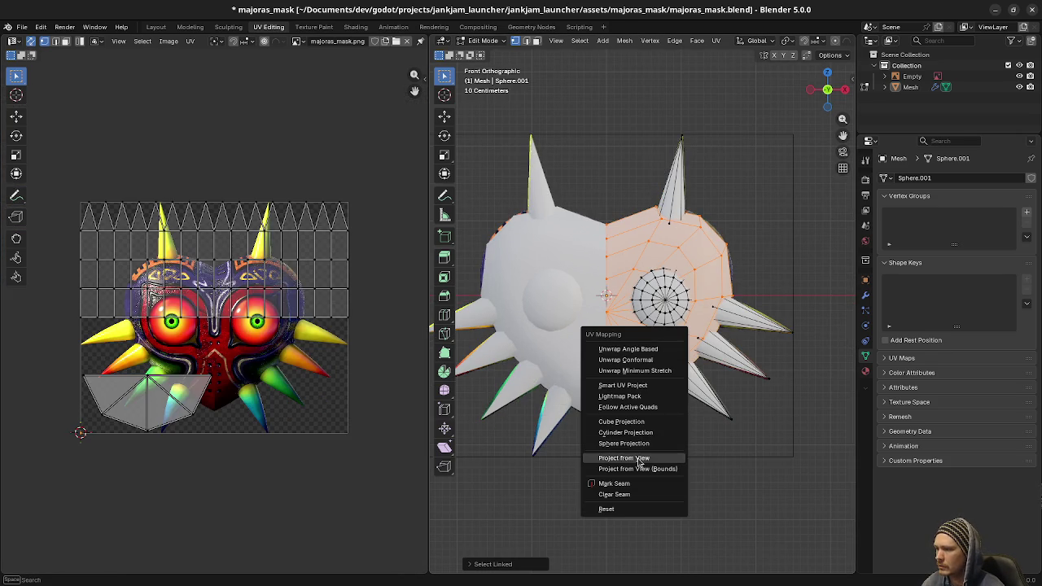
{"action": "left_click", "coordinate": [640, 458]}
- Leave the projected UV island in place, select all and return to Object Mode
{"action": "scroll", "coordinate": [301, 366], "scroll_direction": "up", "scroll_amount": 2}
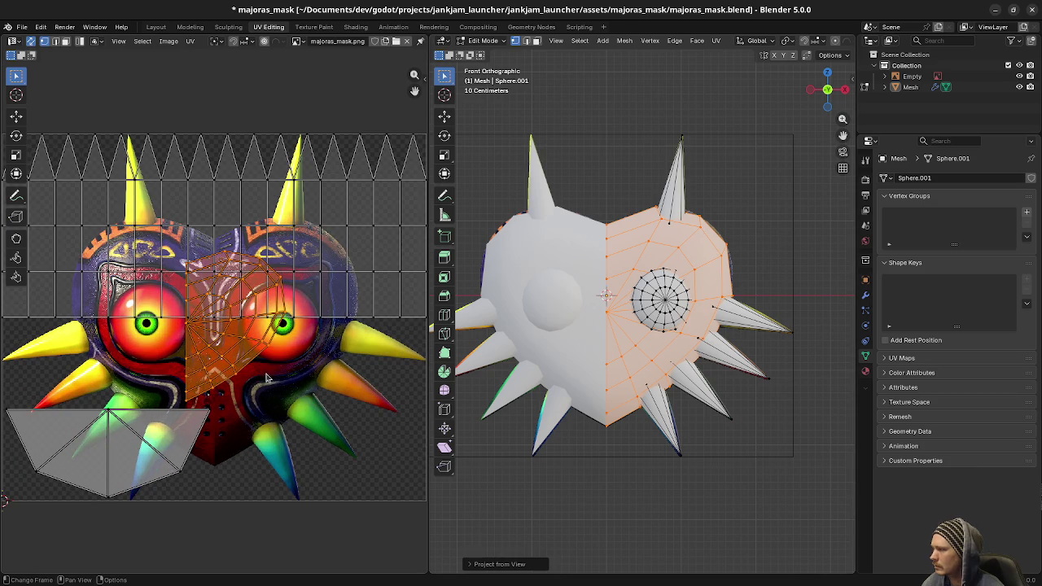
{"action": "key", "text": "g"}
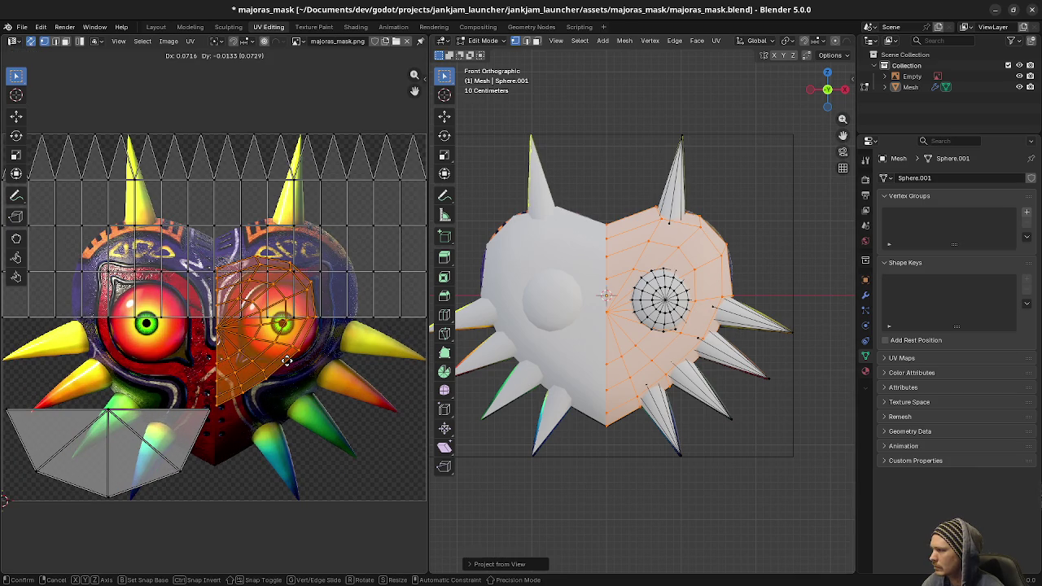
{"action": "right_click", "coordinate": [287, 361]}
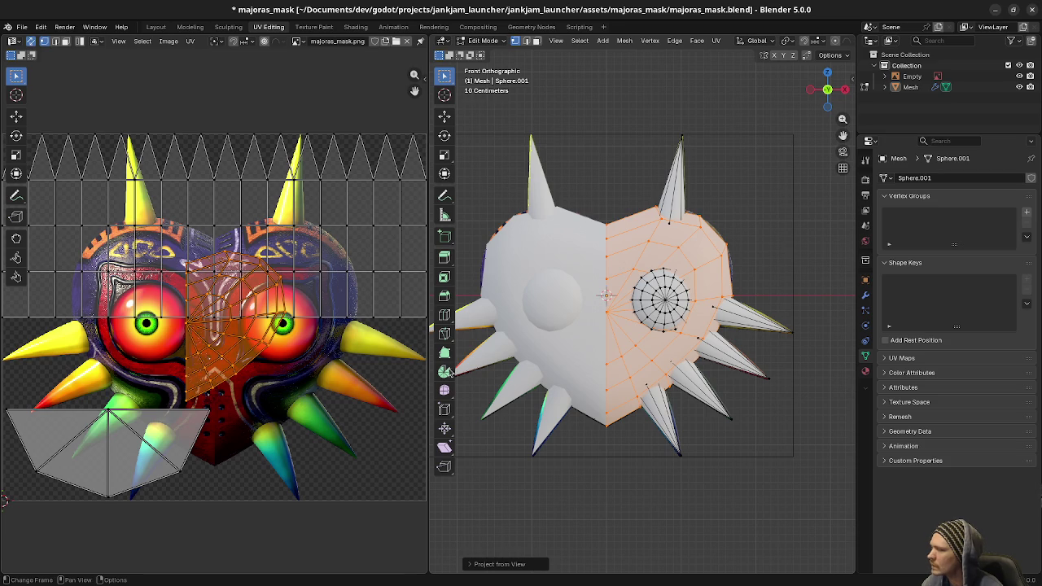
{"action": "scroll", "coordinate": [649, 351], "scroll_direction": "down", "scroll_amount": 2}
{"action": "key", "text": "a"}
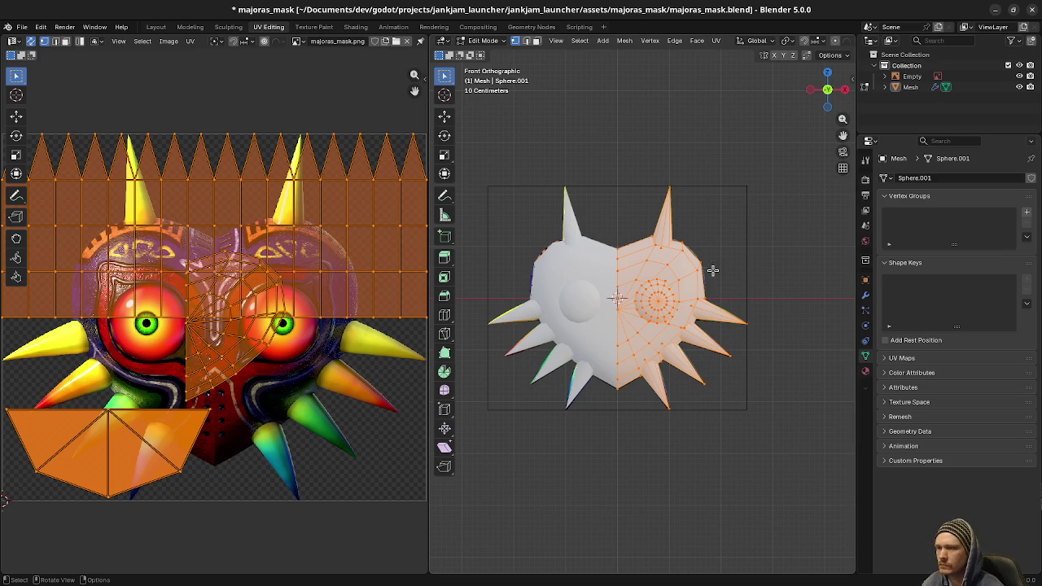
{"action": "key", "text": "Tab"}
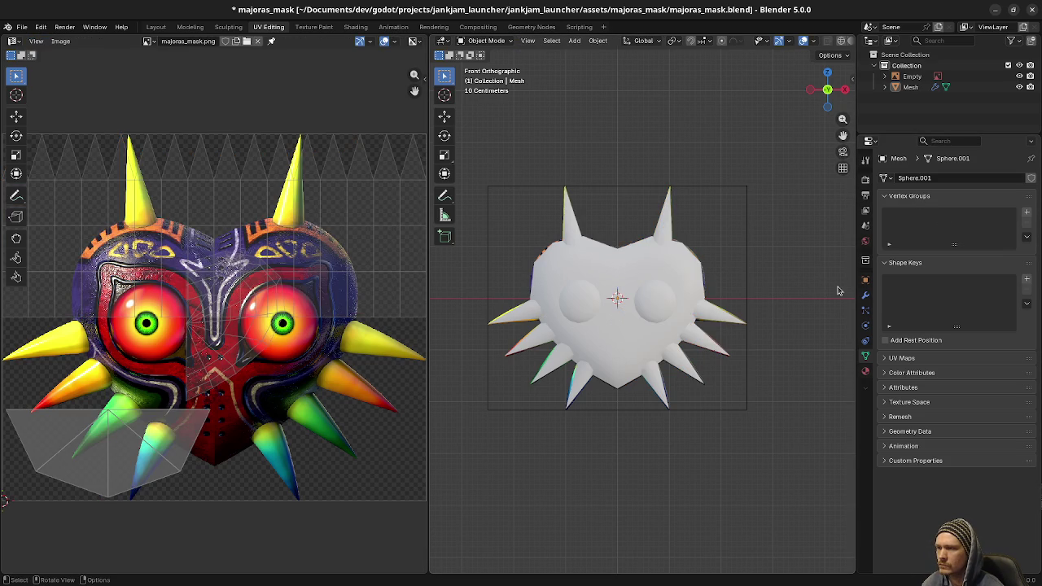
- Apply the Mirror modifier to the mask permanently
{"action": "left_click", "coordinate": [865, 294]}
{"action": "left_click", "coordinate": [1007, 199]}
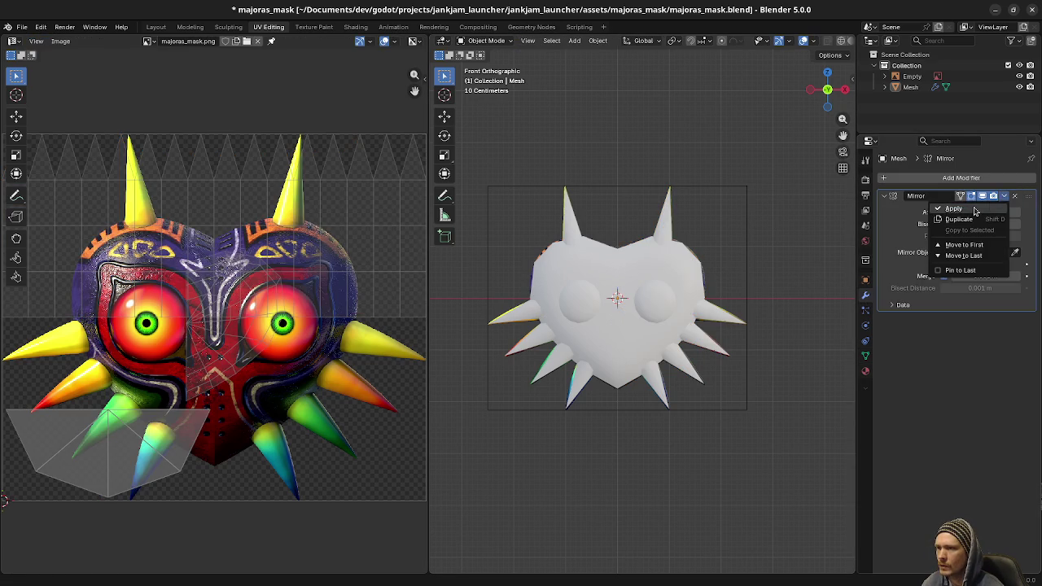
{"action": "left_click", "coordinate": [969, 208]}
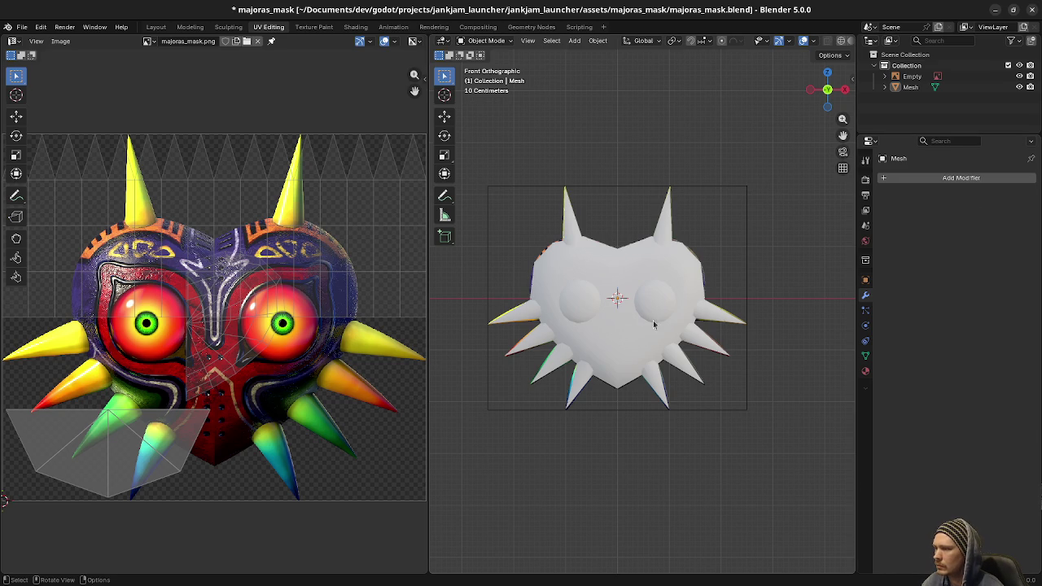
- Merge the mask's vertices by distance to weld the mirror seam
{"action": "left_click", "coordinate": [629, 335]}
{"action": "key", "text": "Tab"}
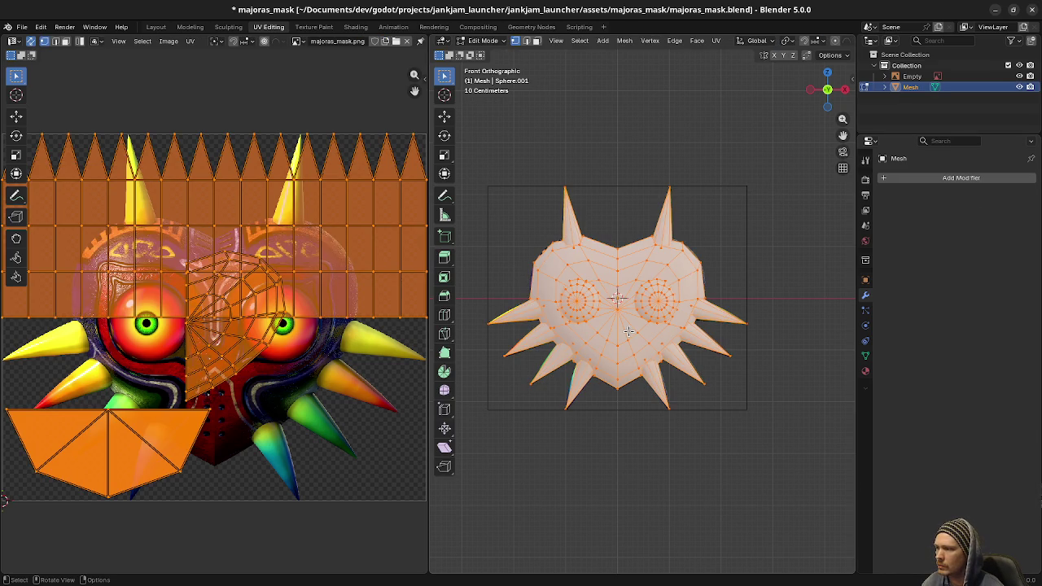
{"action": "key", "text": "m"}
{"action": "left_click", "coordinate": [628, 330]}
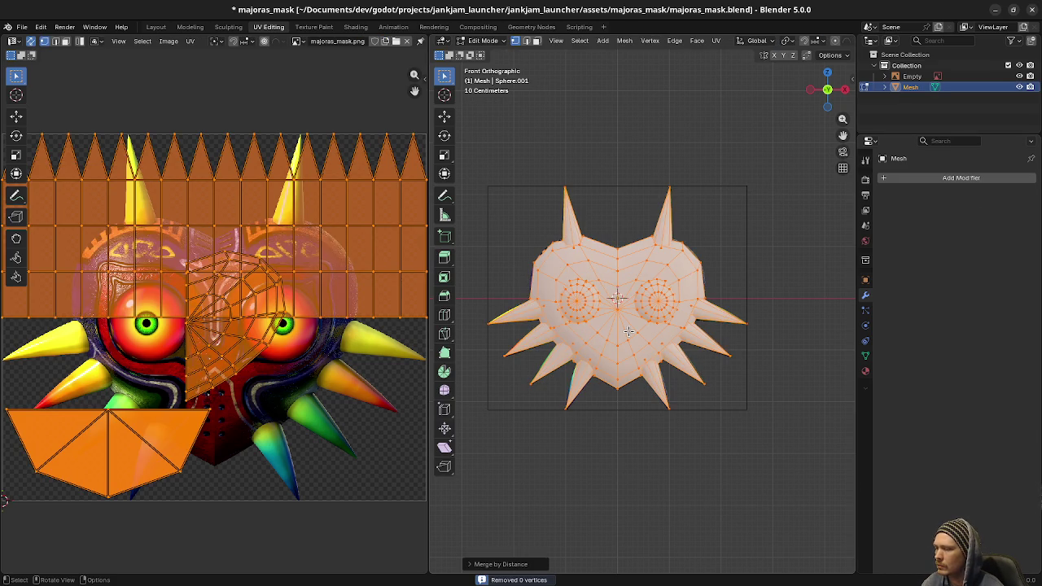
{"action": "key", "text": "alt+a"}
- Project the connected mask body's UVs from the front and reposition the island
{"action": "key", "text": "l"}
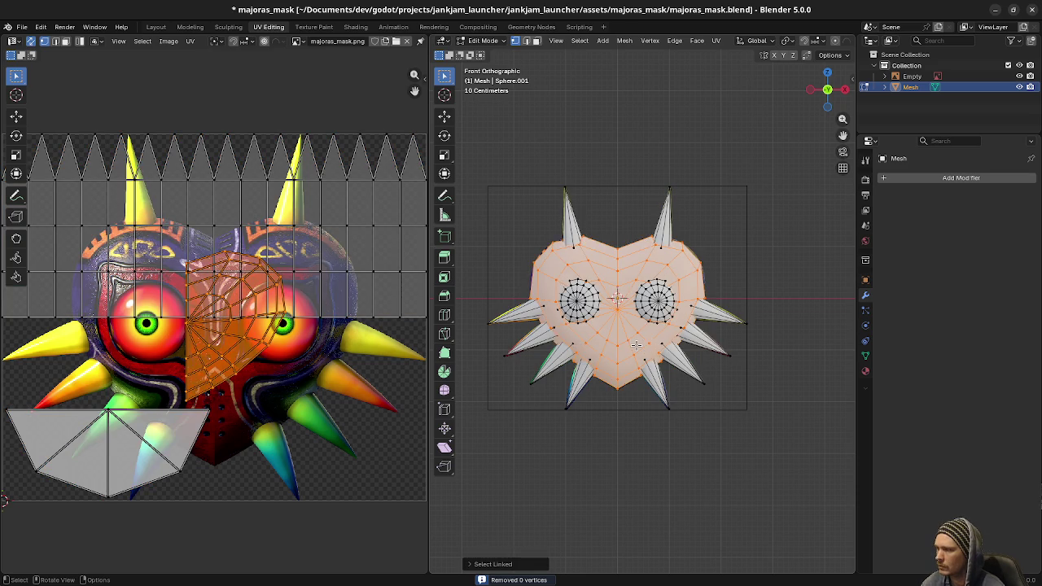
{"action": "key", "text": "u"}
{"action": "left_click", "coordinate": [635, 346]}
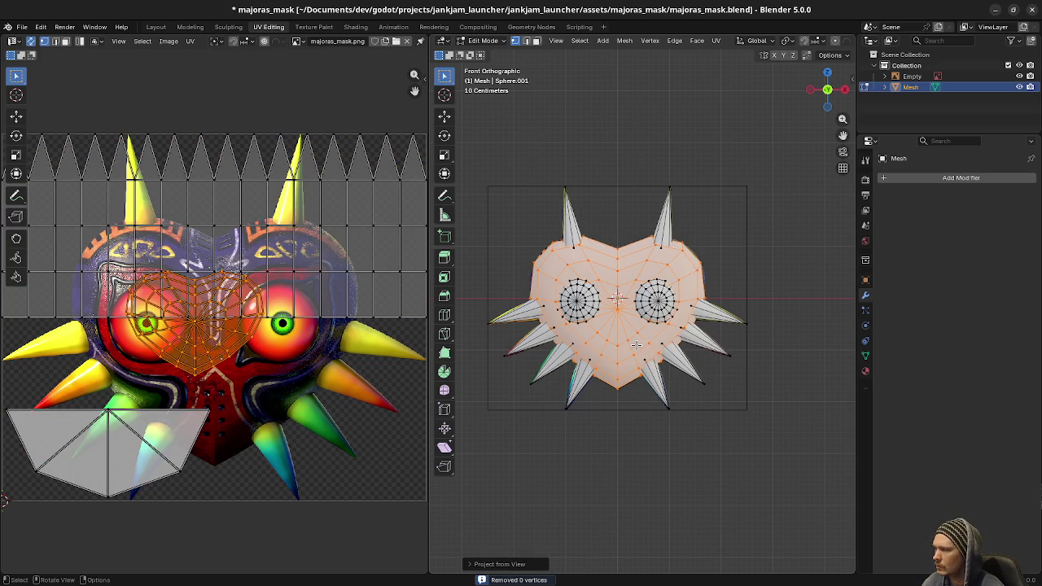
{"action": "key", "text": "g"}
{"action": "left_click", "coordinate": [248, 359]}
{"action": "scroll", "coordinate": [196, 434], "scroll_direction": "down", "scroll_amount": 1}
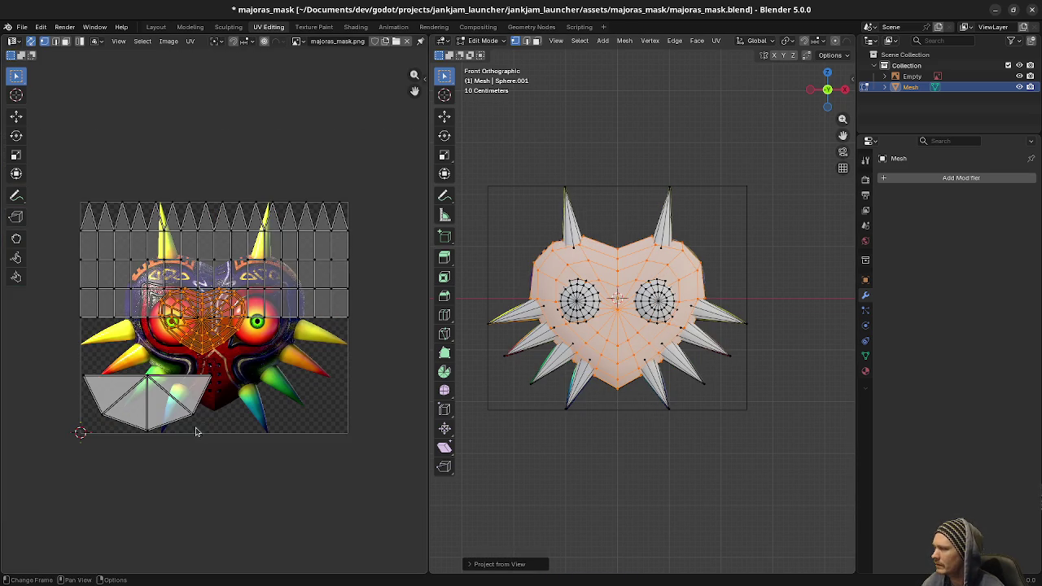
{"action": "scroll", "coordinate": [204, 407], "scroll_direction": "up", "scroll_amount": 3}
{"action": "scroll", "coordinate": [619, 334], "scroll_direction": "down", "scroll_amount": 1}
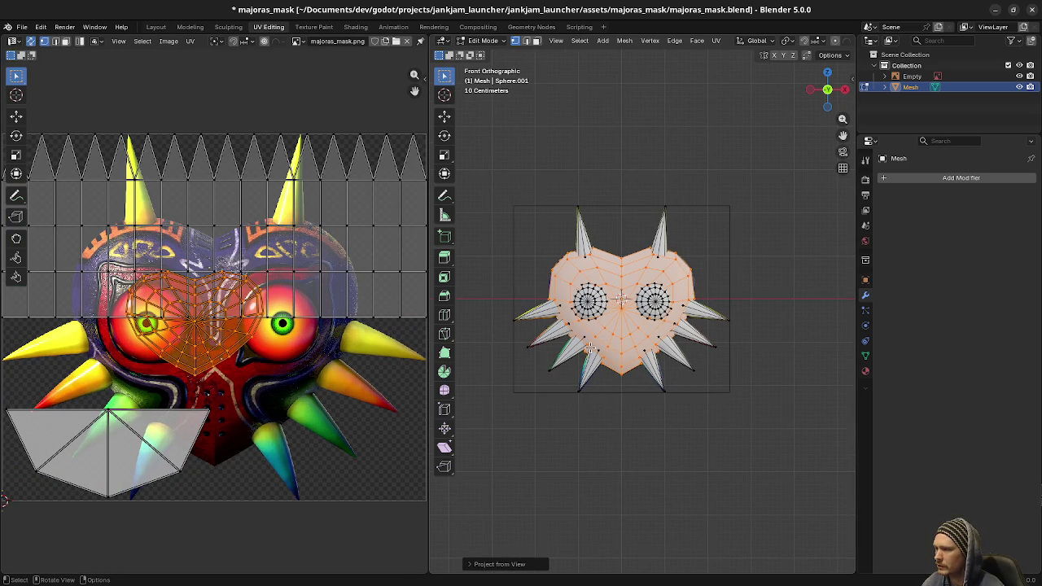
{"action": "scroll", "coordinate": [296, 366], "scroll_direction": "down", "scroll_amount": 3}
{"action": "scroll", "coordinate": [295, 367], "scroll_direction": "up", "scroll_amount": 1}
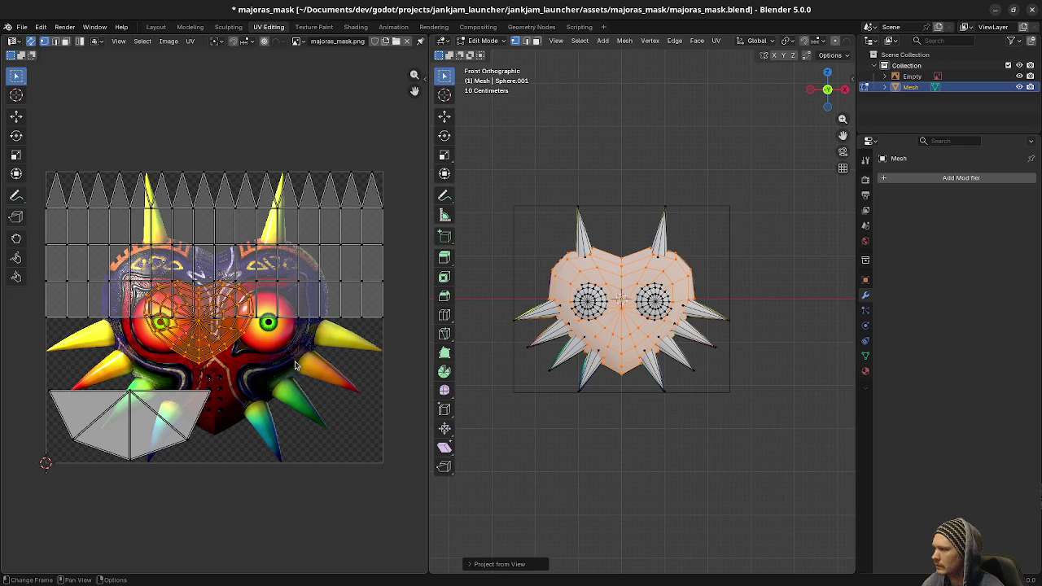
- Re-project the UVs with bounds, scale to about 0.668 and shift along Y onto the painted mask
{"action": "key", "text": "u"}
{"action": "left_click", "coordinate": [633, 400]}
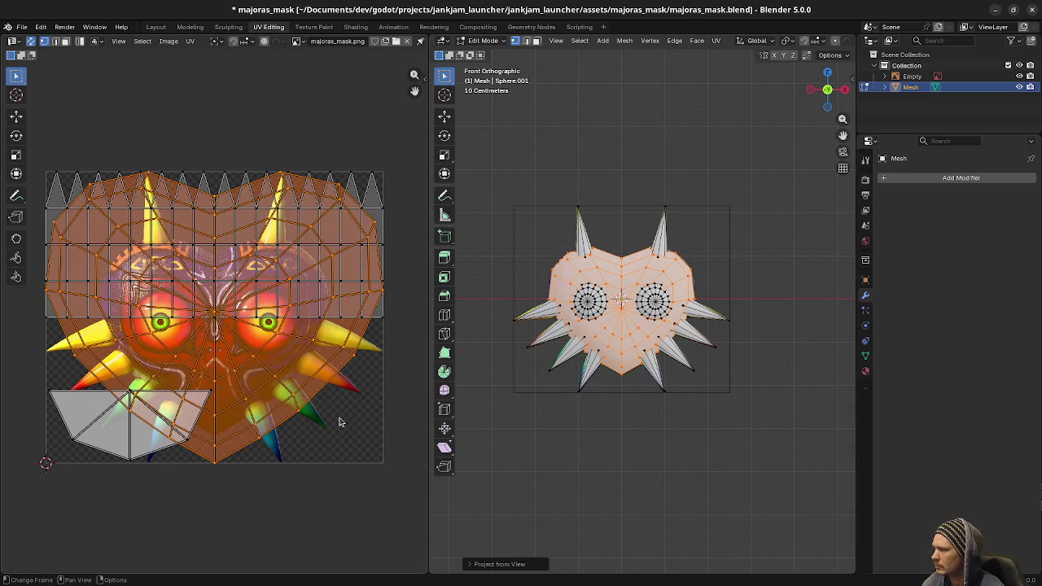
{"action": "key", "text": "s"}
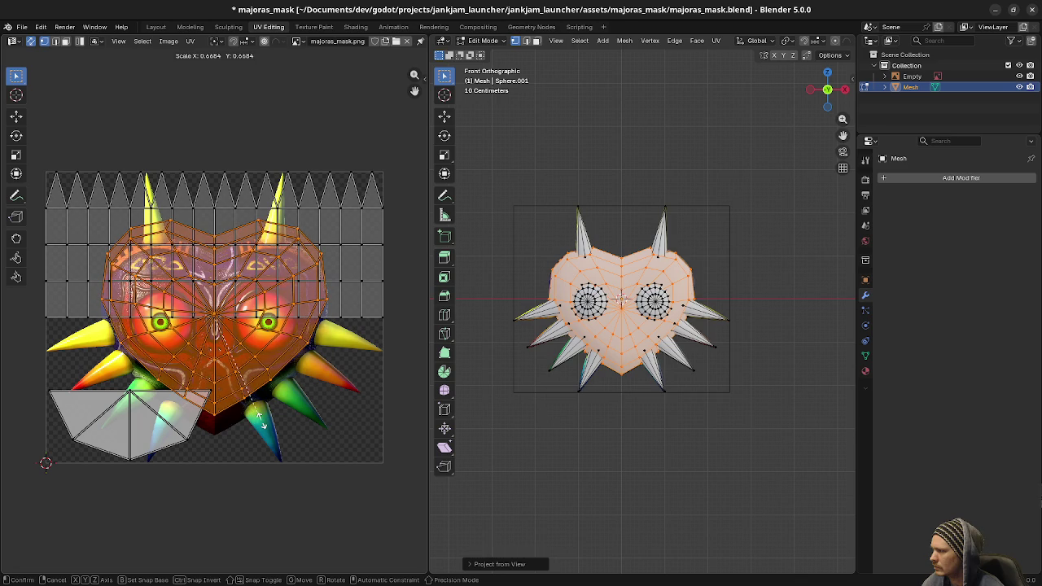
{"action": "left_click", "coordinate": [261, 424]}
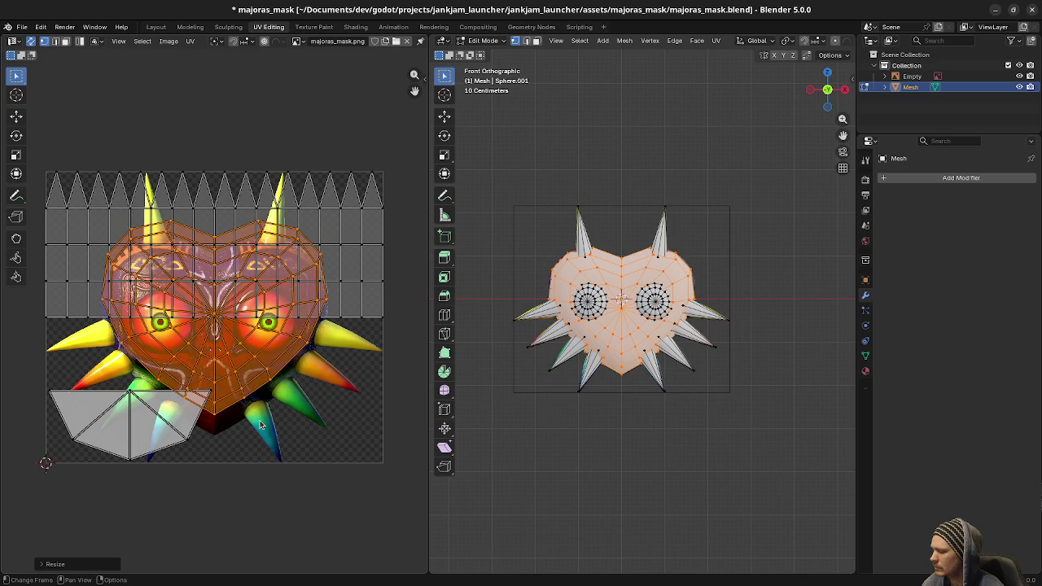
{"action": "key", "text": "g"}
{"action": "key", "text": "y"}
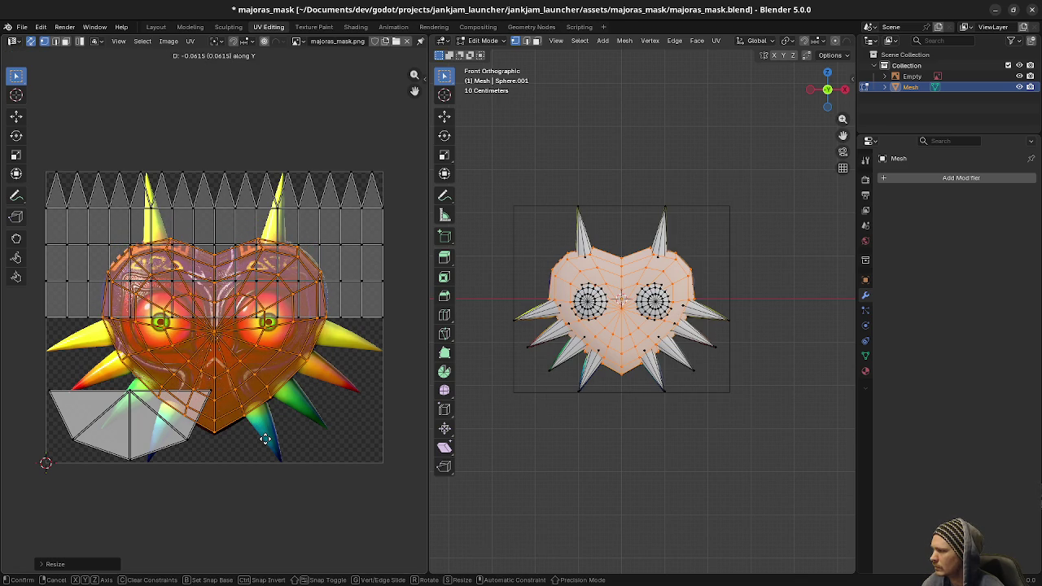
{"action": "left_click", "coordinate": [264, 439]}
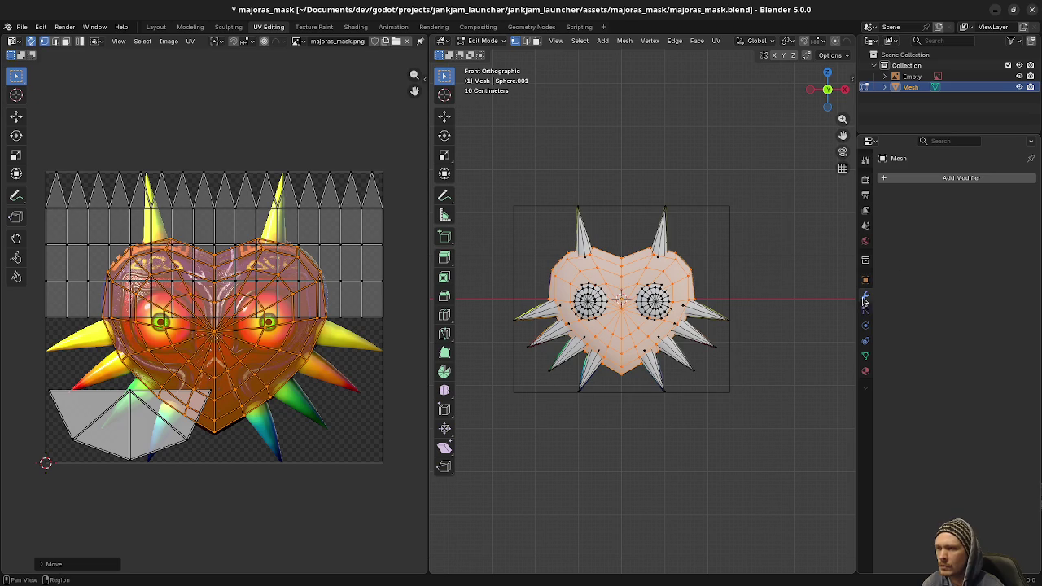
{"action": "left_click", "coordinate": [867, 372]}
{"action": "left_click", "coordinate": [885, 225]}
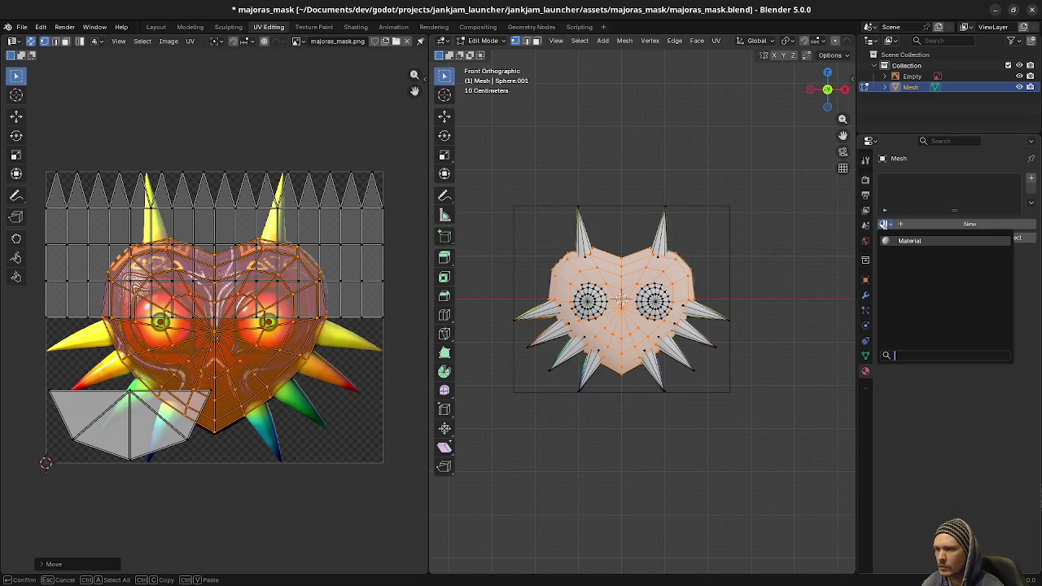
{"action": "left_click", "coordinate": [903, 241]}
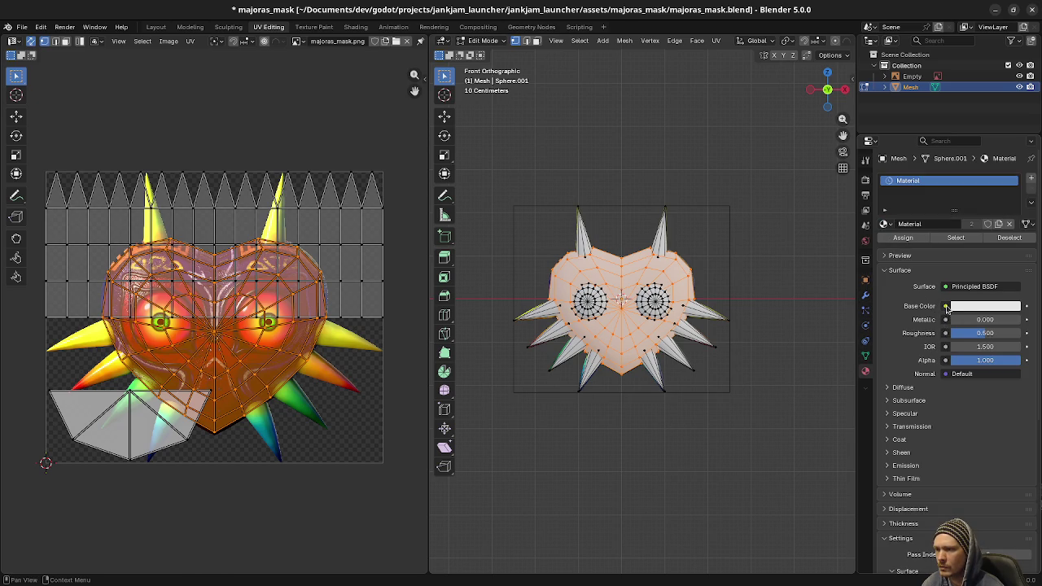
{"action": "left_click", "coordinate": [946, 306]}
{"action": "left_click", "coordinate": [721, 378]}
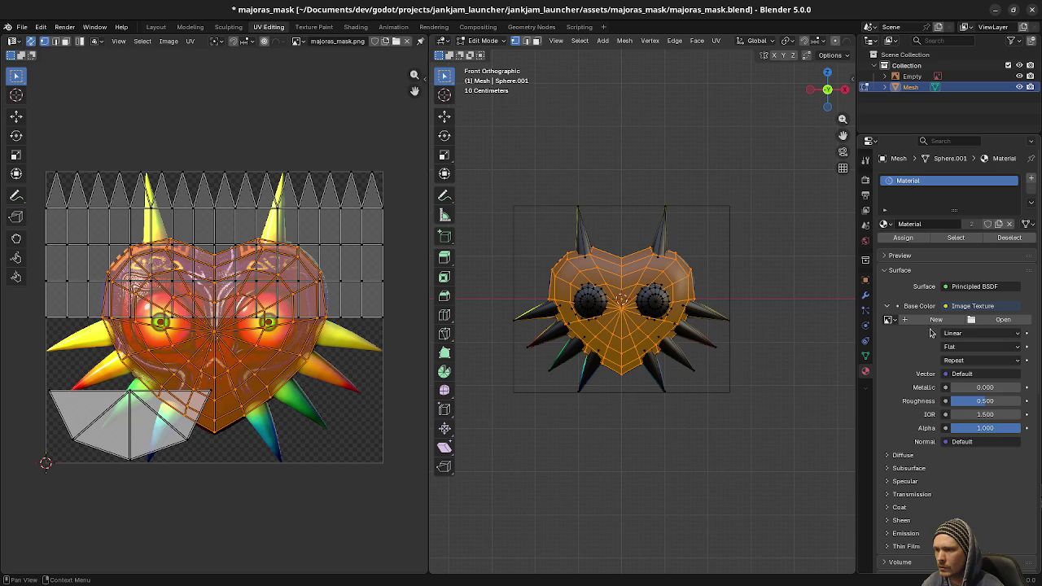
{"action": "left_click", "coordinate": [888, 321]}
{"action": "left_click", "coordinate": [903, 333]}
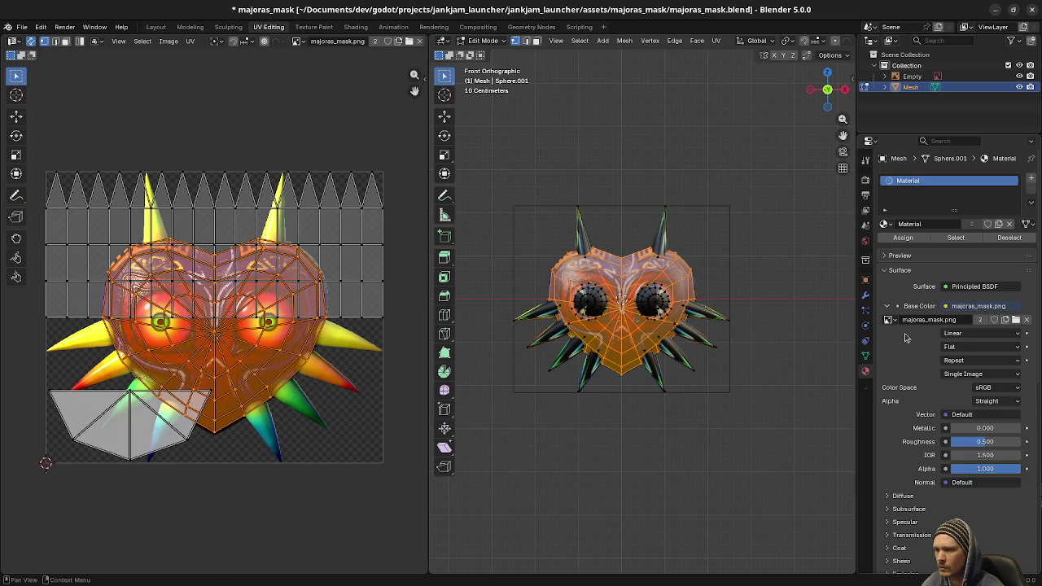
{"action": "scroll", "coordinate": [591, 361], "scroll_direction": "up", "scroll_amount": 4}
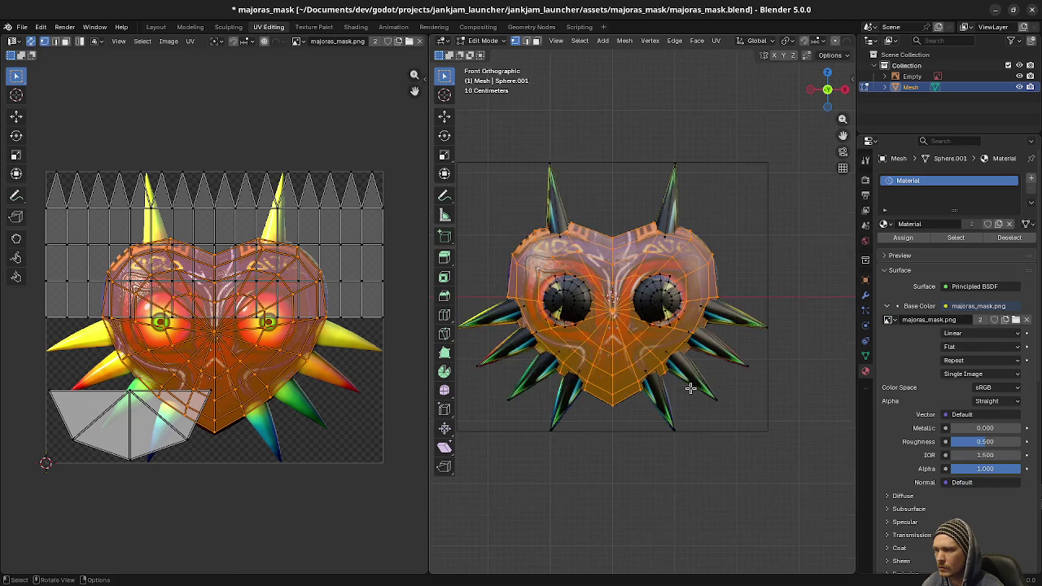
{"action": "scroll", "coordinate": [591, 362], "scroll_direction": "left", "scroll_amount": 2}
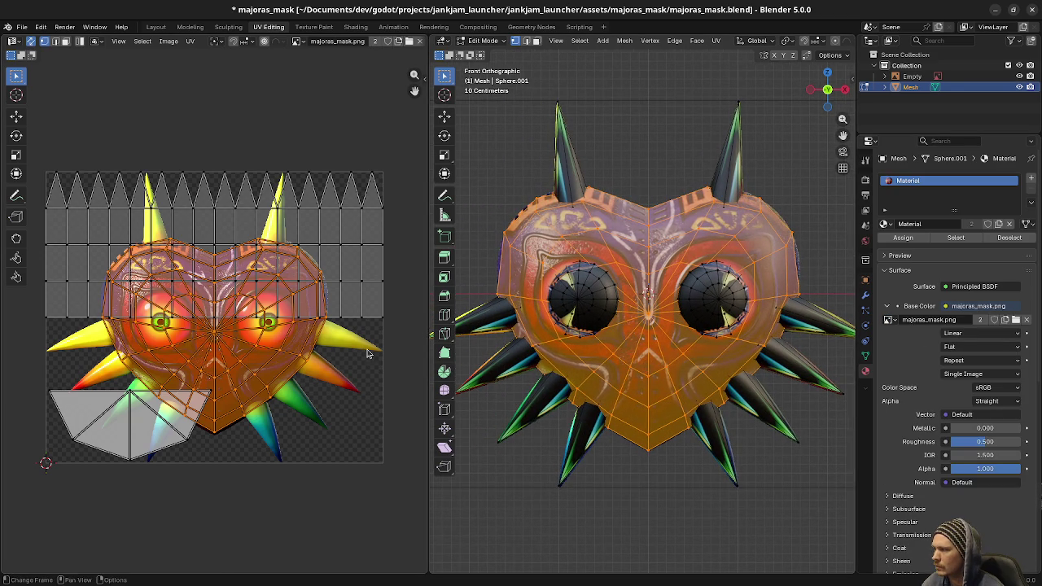
- Project the right eye's UVs from the front view and move them onto the painted eye
{"action": "key", "text": "alt+a"}
{"action": "key", "text": "l"}
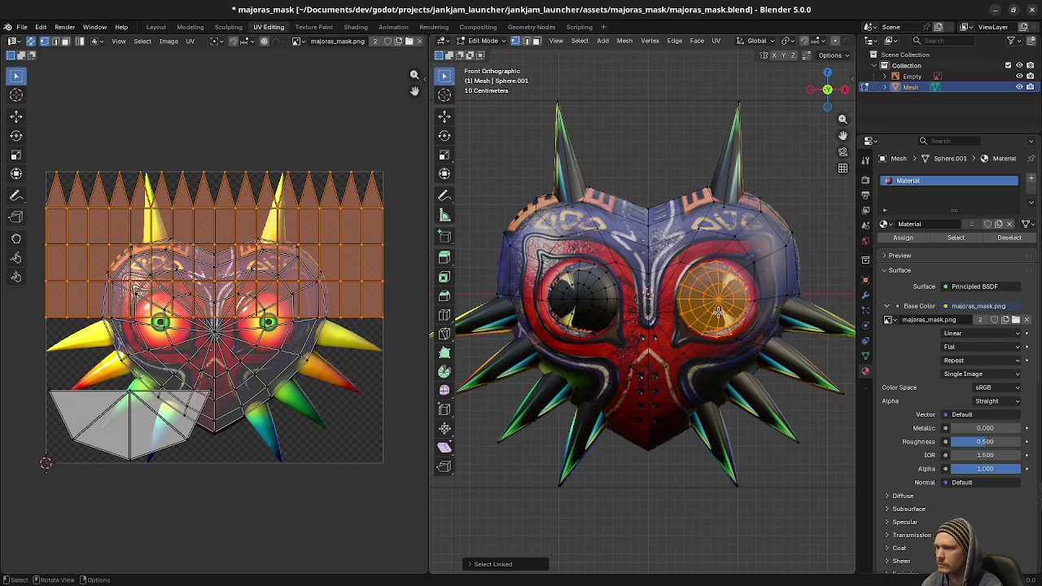
{"action": "key", "text": "u"}
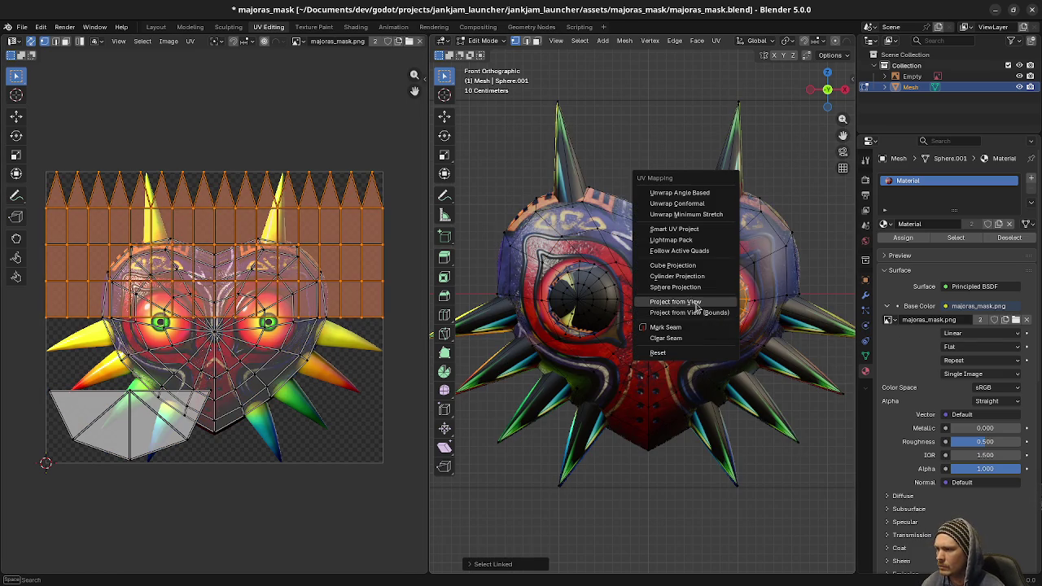
{"action": "left_click", "coordinate": [675, 302]}
{"action": "scroll", "coordinate": [261, 338], "scroll_direction": "up", "scroll_amount": 3}
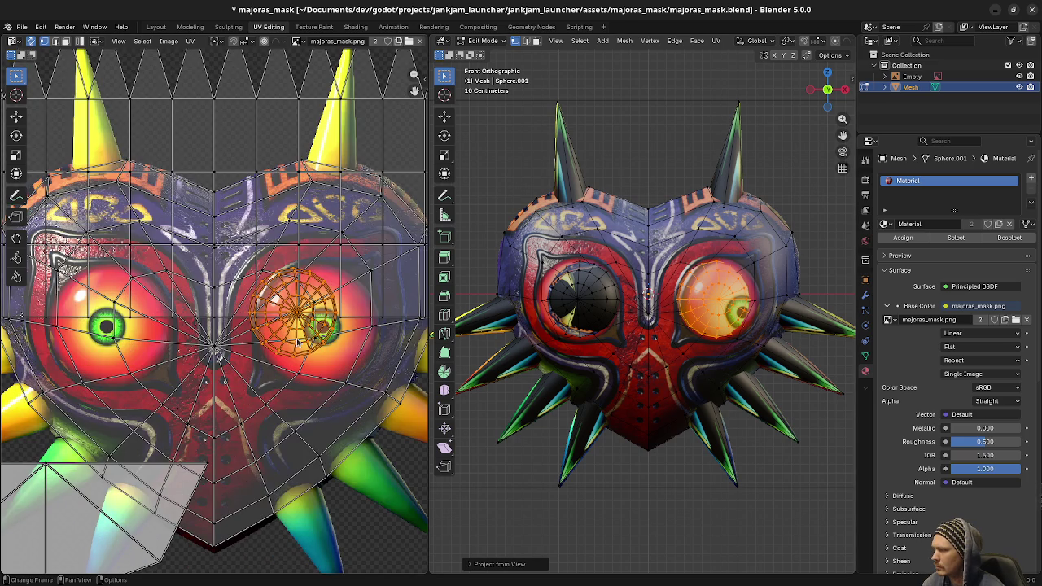
{"action": "key", "text": "g"}
{"action": "left_click", "coordinate": [384, 358]}
- Resize and nudge the eye's UV island to fit, then check the textured mask in Object Mode
{"action": "key", "text": "s"}
{"action": "left_click", "coordinate": [408, 367]}
{"action": "key", "text": "g"}
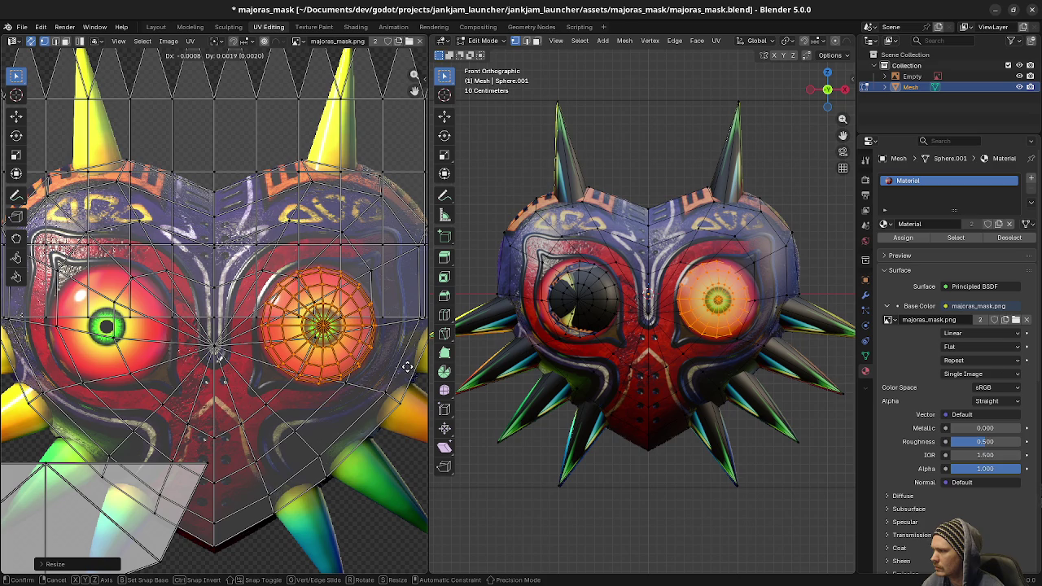
{"action": "left_click", "coordinate": [407, 367]}
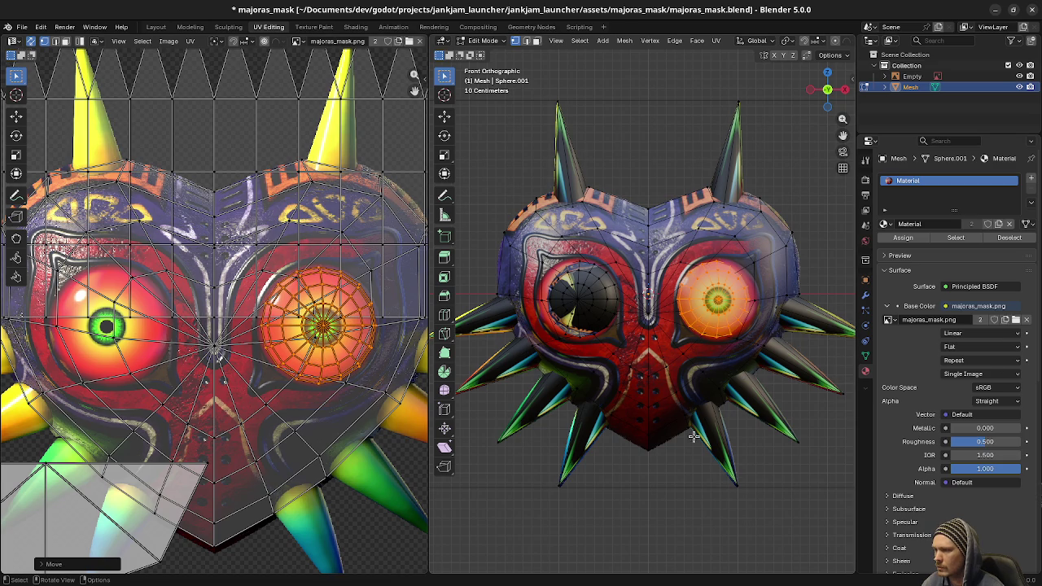
{"action": "key", "text": "Tab"}
{"action": "mouse_move", "coordinate": [702, 329]}
{"action": "left_mouse_down"}
{"action": "mouse_move", "coordinate": [664, 377]}
{"action": "mouse_move", "coordinate": [643, 379]}
{"action": "mouse_move", "coordinate": [801, 386]}
{"action": "mouse_move", "coordinate": [732, 388]}
{"action": "mouse_move", "coordinate": [710, 381]}
{"action": "mouse_move", "coordinate": [749, 381]}
{"action": "mouse_move", "coordinate": [700, 374]}
{"action": "left_mouse_up"}
{"action": "scroll", "coordinate": [718, 377], "scroll_direction": "down", "scroll_amount": 4}
{"action": "scroll", "coordinate": [696, 373], "scroll_direction": "up", "scroll_amount": 5}
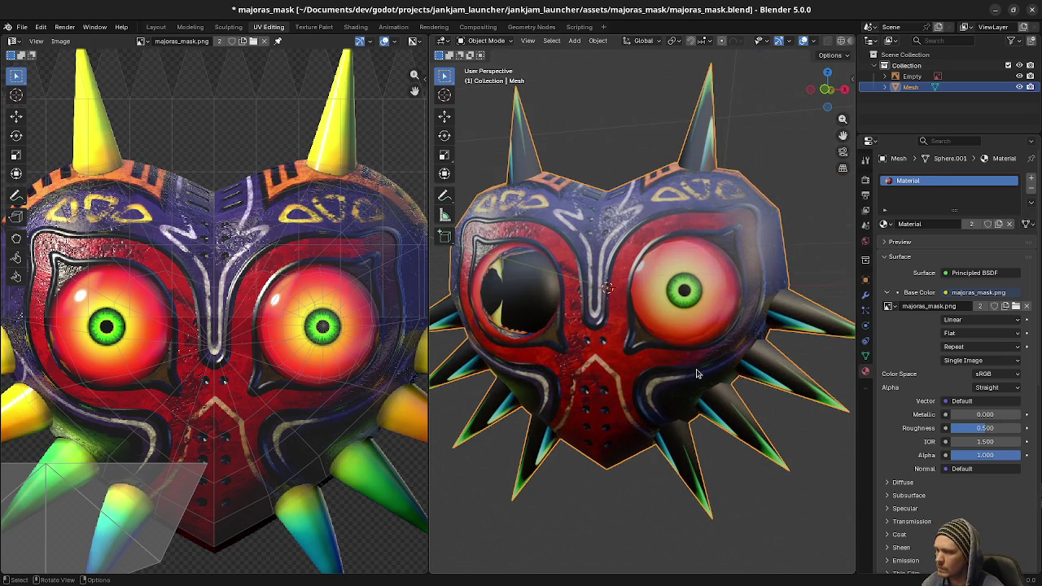
- In front view, select the right eye in Edit Mode and scale its UVs slightly larger
{"action": "scroll", "coordinate": [569, 358], "scroll_direction": "up", "scroll_amount": 2}
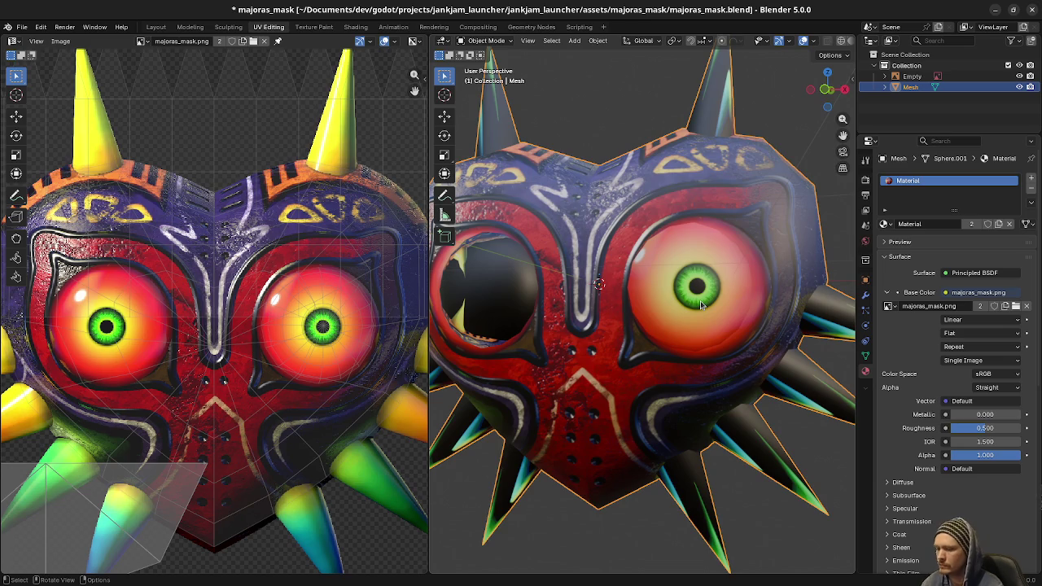
{"action": "key", "text": "KP_1"}
{"action": "key", "text": "Tab"}
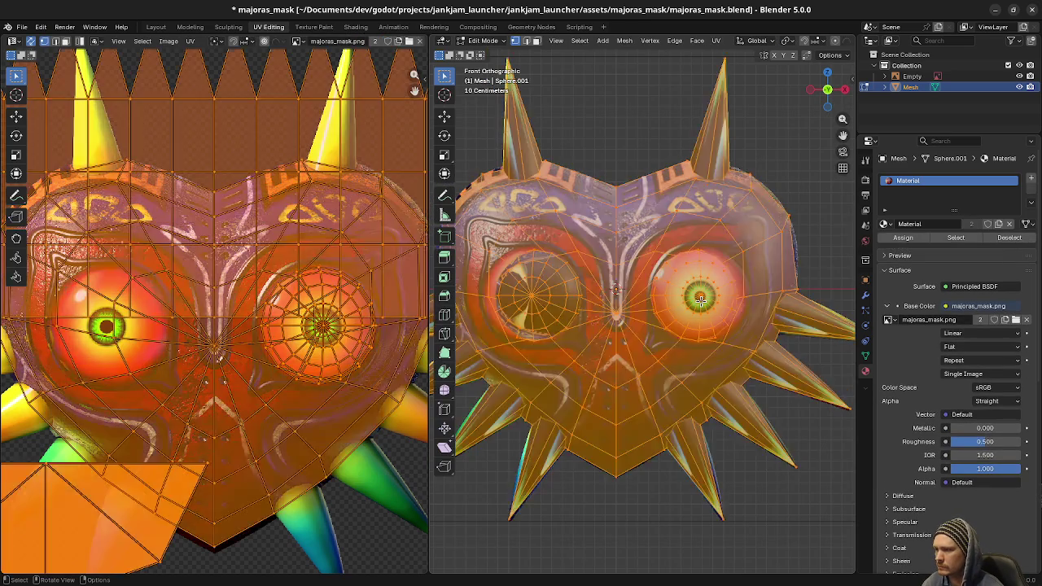
{"action": "key", "text": "alt+a"}
{"action": "key", "text": "l"}
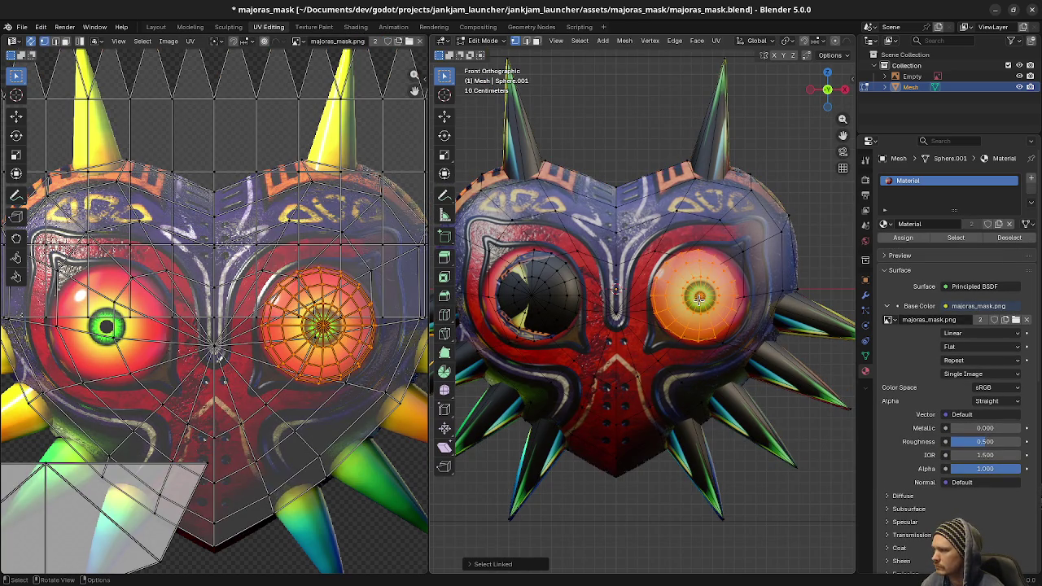
{"action": "key", "text": "s"}
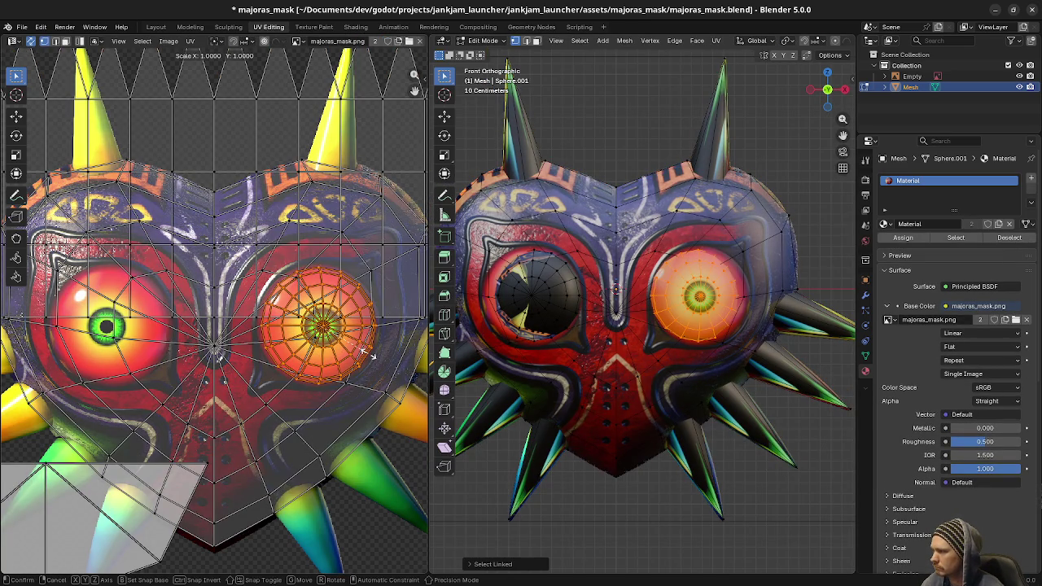
{"action": "left_click", "coordinate": [371, 358]}
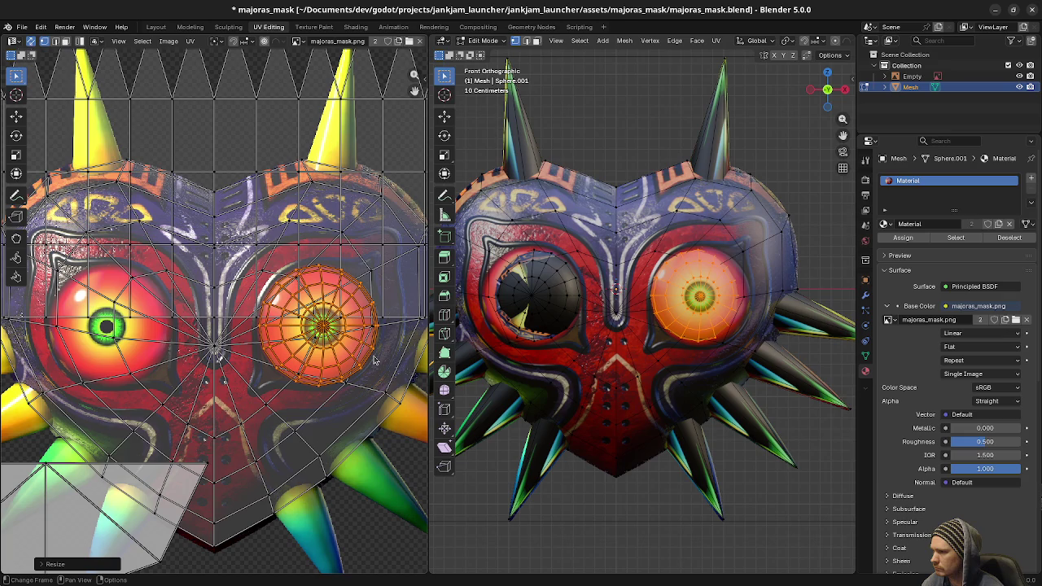
- Tilt the eye around Z and nudge it along Y and X into position
{"action": "left_click_drag", "start_coordinate": [692, 350], "coordinate": [733, 376]}
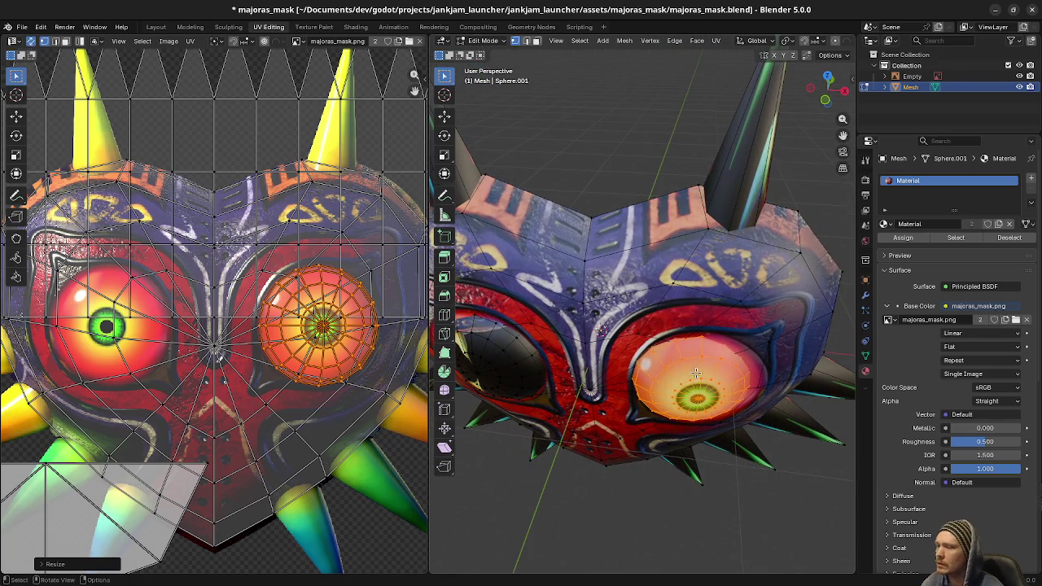
{"action": "key", "text": "r"}
{"action": "key", "text": "z"}
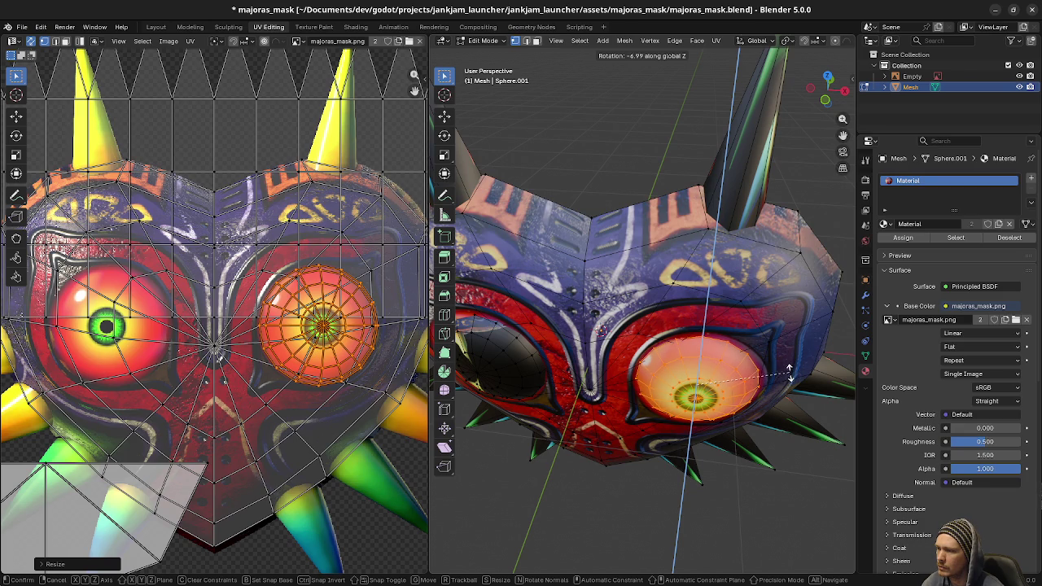
{"action": "left_click", "coordinate": [810, 343]}
{"action": "key", "text": "g"}
{"action": "key", "text": "y"}
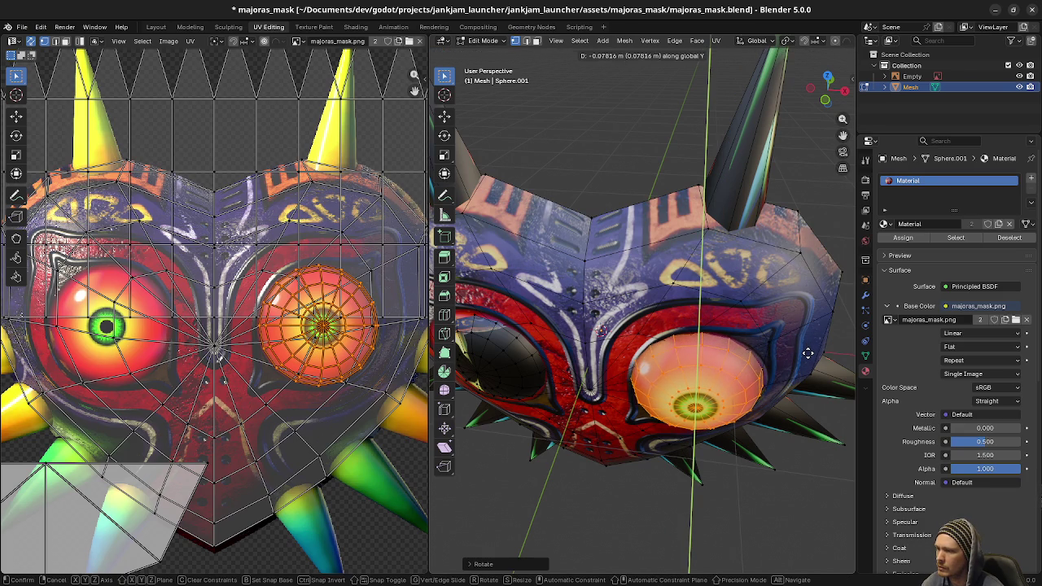
{"action": "left_click", "coordinate": [808, 352]}
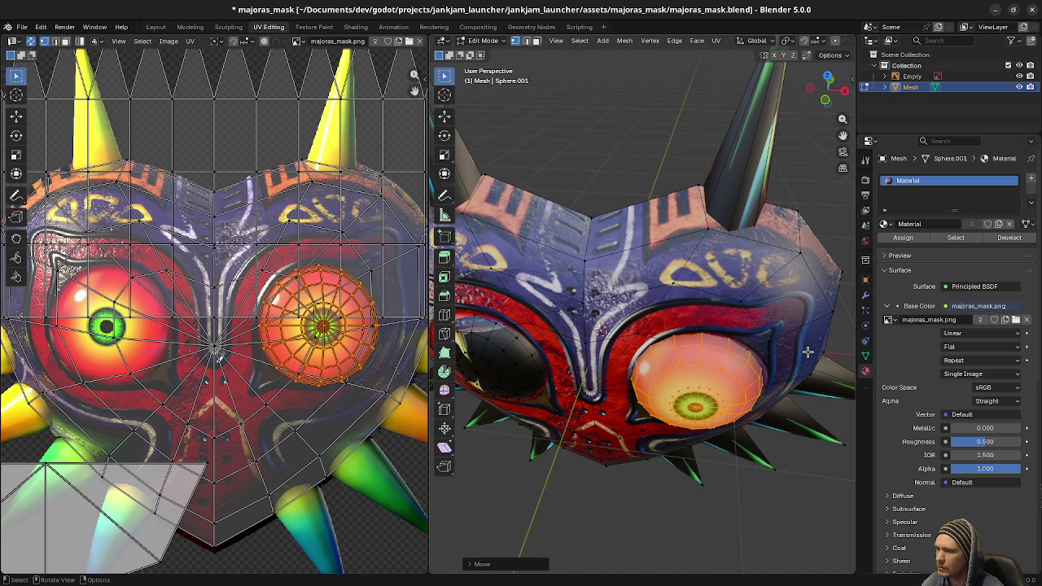
{"action": "key", "text": "g"}
{"action": "key", "text": "x"}
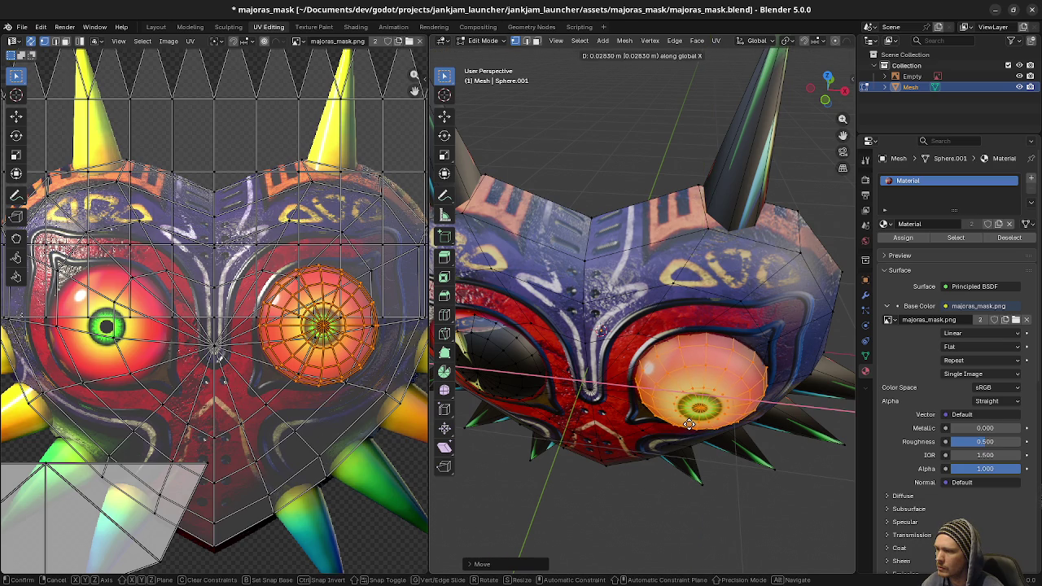
{"action": "left_click", "coordinate": [688, 424]}
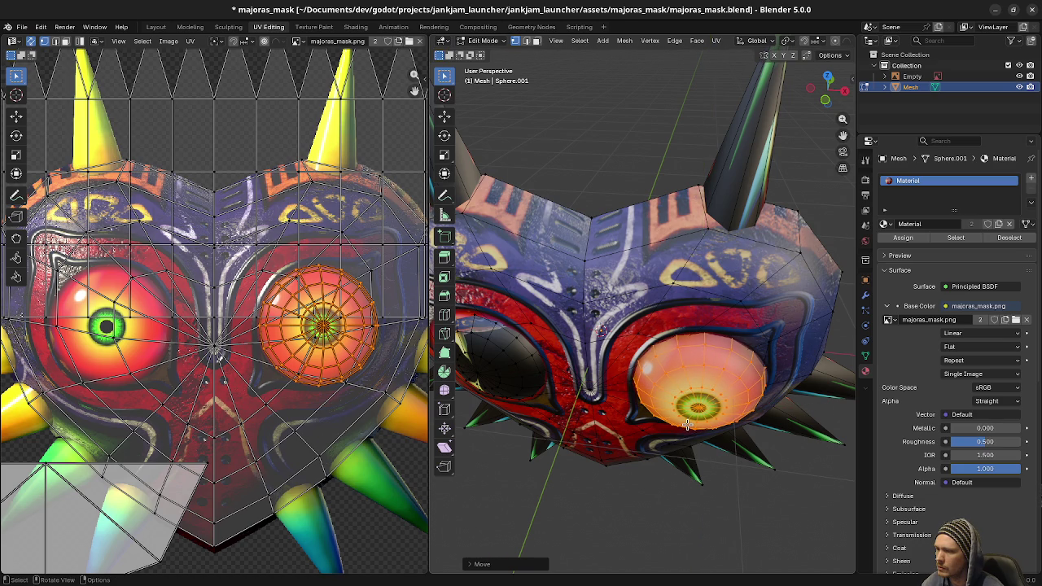
- Separate the eye into its own object, Mesh.001, and select it in Object Mode
{"action": "key", "text": "p"}
{"action": "left_click", "coordinate": [652, 414]}
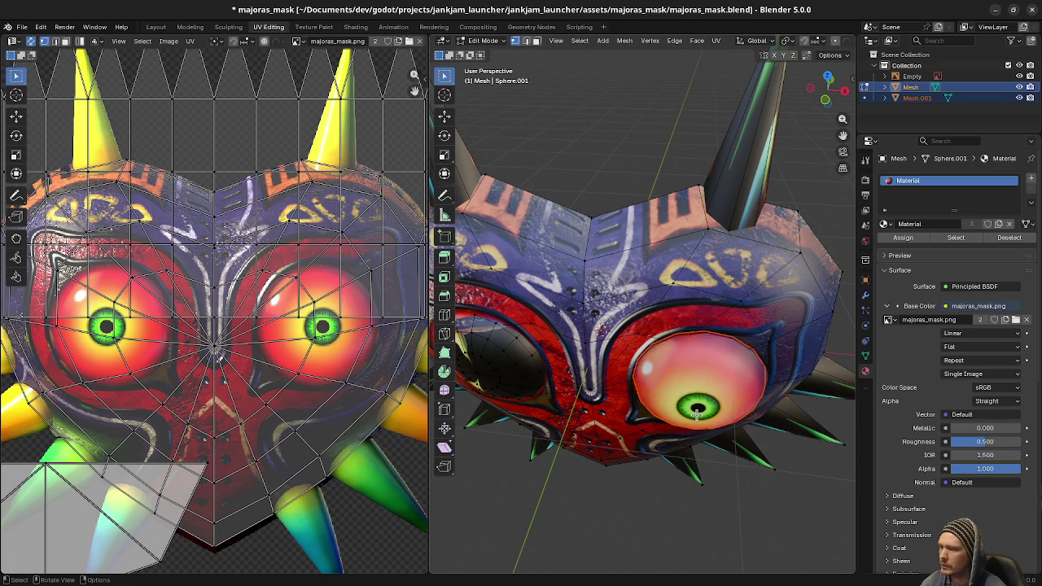
{"action": "key", "text": "Tab"}
{"action": "left_click", "coordinate": [509, 365]}
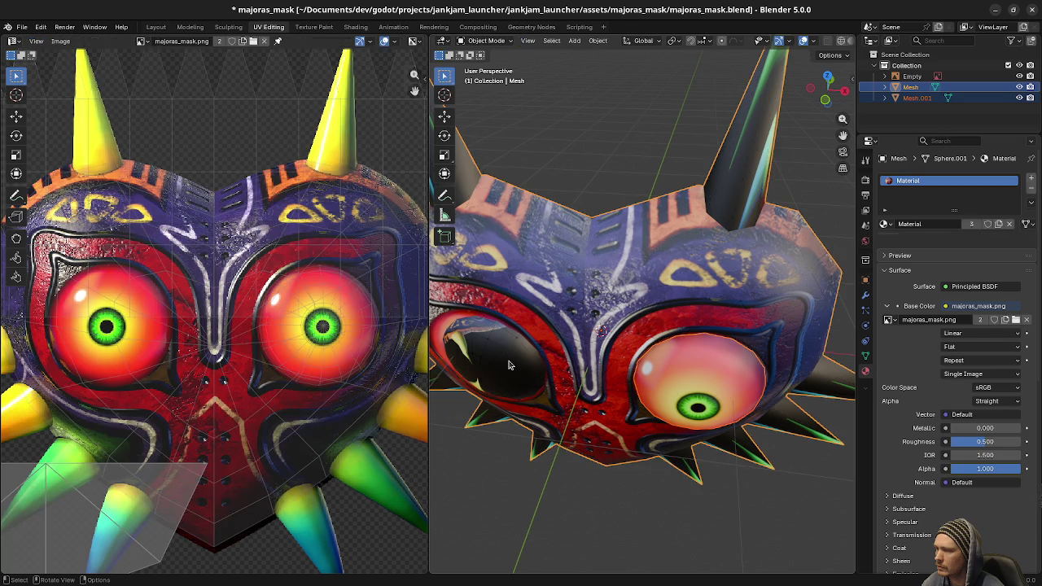
{"action": "key", "text": "Tab"}
{"action": "key", "text": "a"}
{"action": "key", "text": "alt+a"}
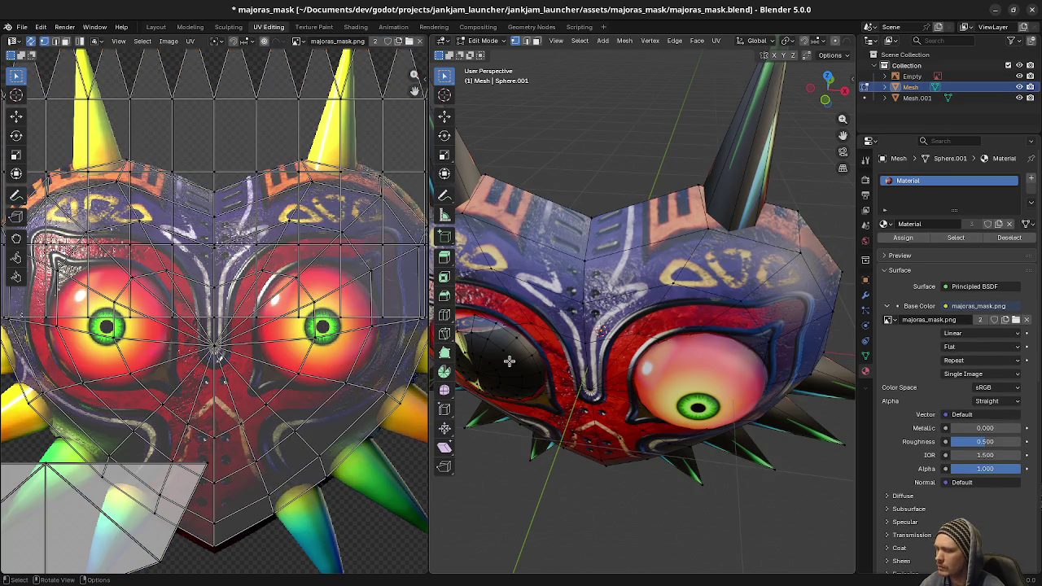
{"action": "key", "text": "ctrl+alt+z"}
{"action": "left_click", "coordinate": [488, 382]}
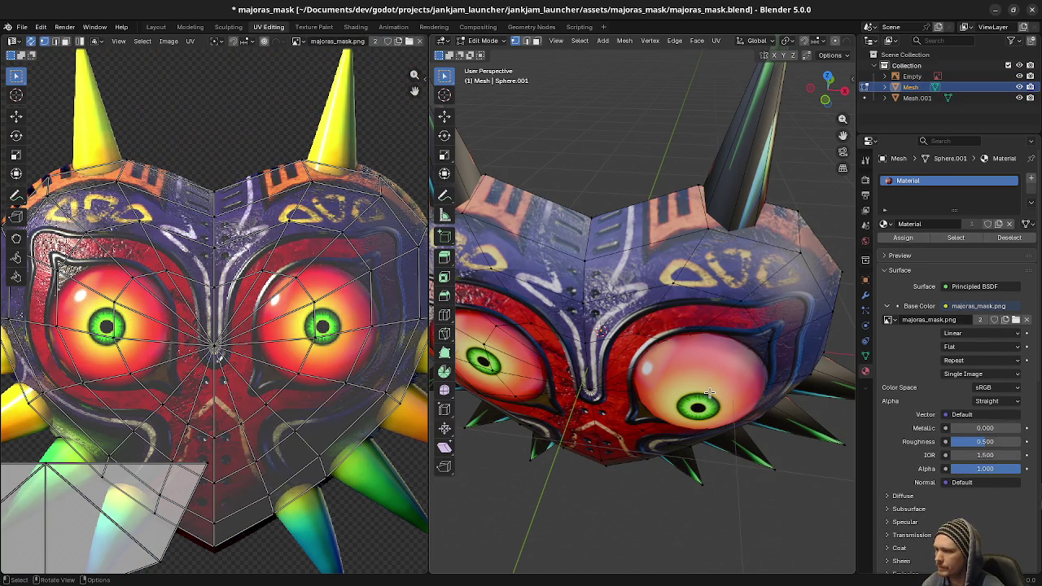
{"action": "key", "text": "Tab"}
{"action": "left_click", "coordinate": [717, 383]}
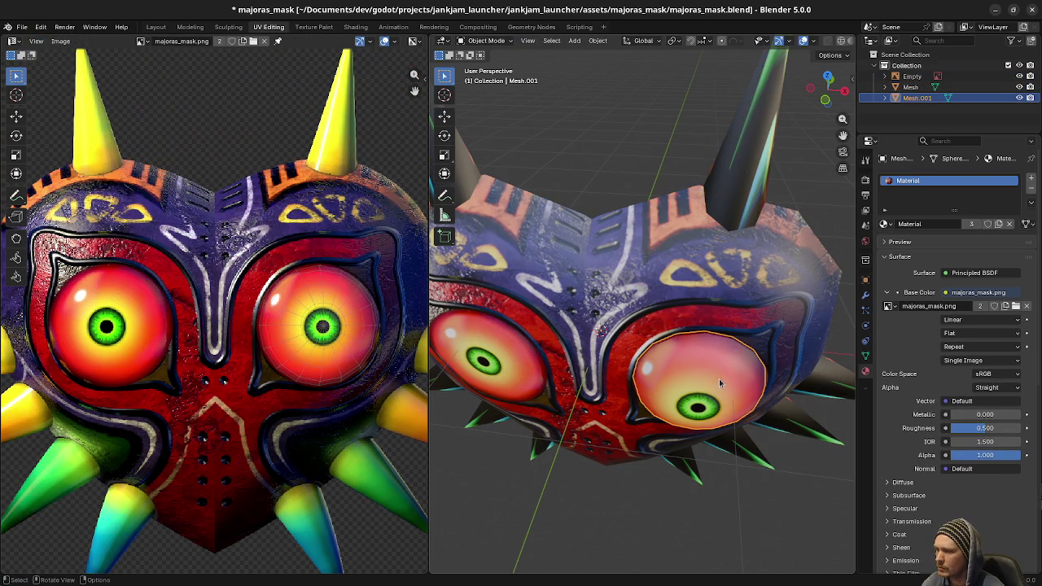
- Give Mesh.001 a Mirror modifier on X with Clipping enabled
{"action": "left_click", "coordinate": [866, 294]}
{"action": "left_click", "coordinate": [949, 178]}
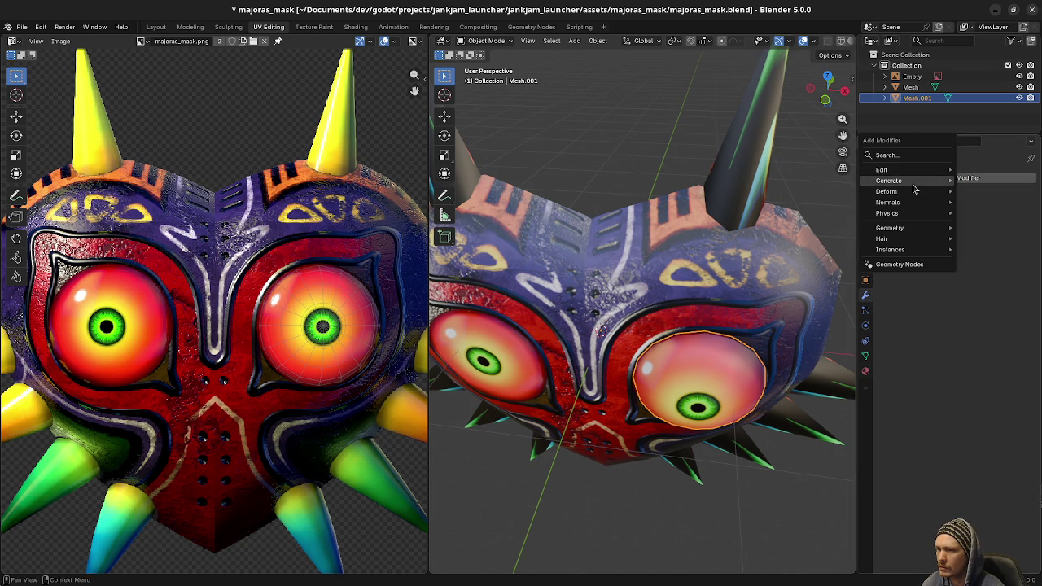
{"action": "mouse_move", "coordinate": [918, 181]}
{"action": "left_click", "coordinate": [794, 279]}
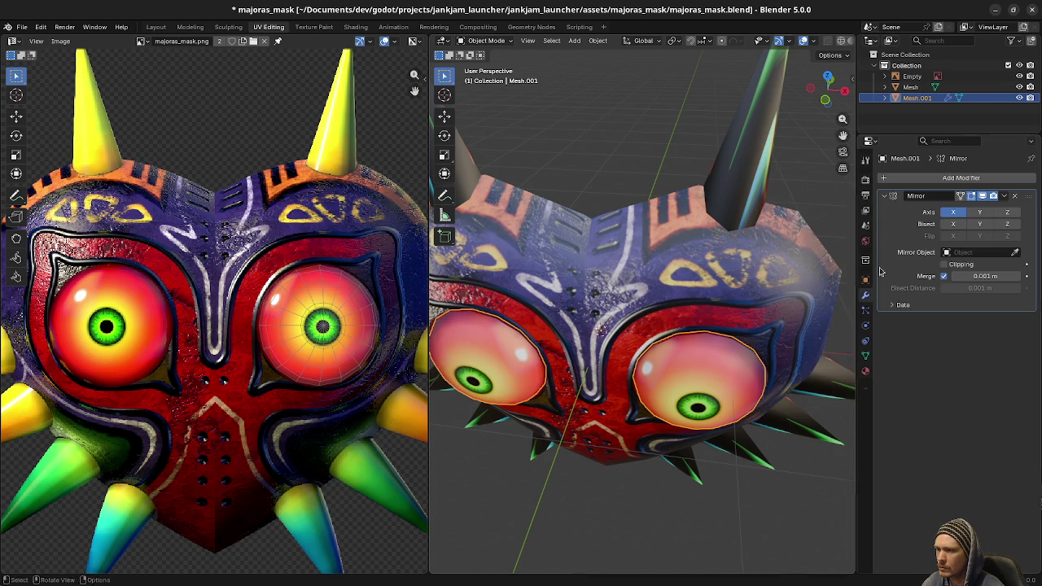
{"action": "left_click", "coordinate": [944, 264]}
{"action": "mouse_move", "coordinate": [561, 401]}
{"action": "left_mouse_down"}
{"action": "mouse_move", "coordinate": [632, 357]}
{"action": "mouse_move", "coordinate": [705, 367]}
{"action": "mouse_move", "coordinate": [570, 375]}
{"action": "mouse_move", "coordinate": [786, 364]}
{"action": "left_mouse_up"}
{"action": "left_click", "coordinate": [785, 364]}
- In Edit Mode, select the mask's linked left-side spikes and delete their vertices
{"action": "key", "text": "Tab"}
{"action": "key", "text": "alt+a"}
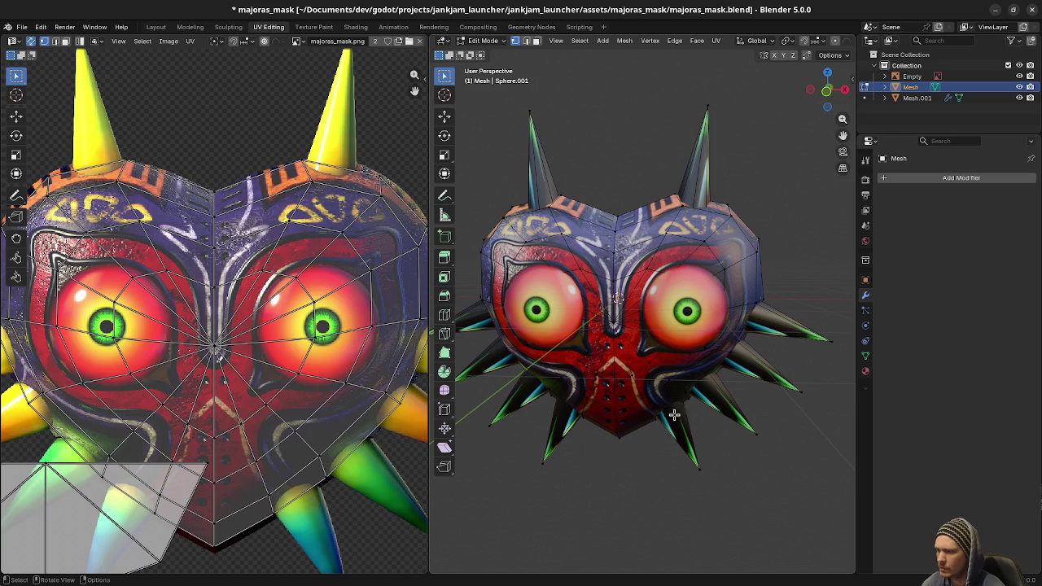
{"action": "key", "text": "l"}
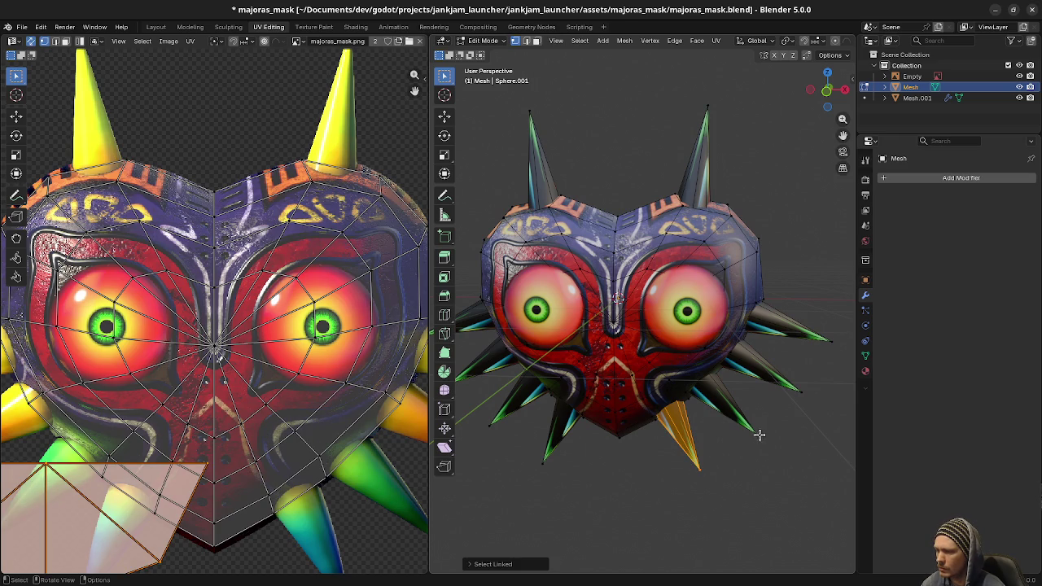
{"action": "key", "text": "a"}
{"action": "key", "text": "alt+a"}
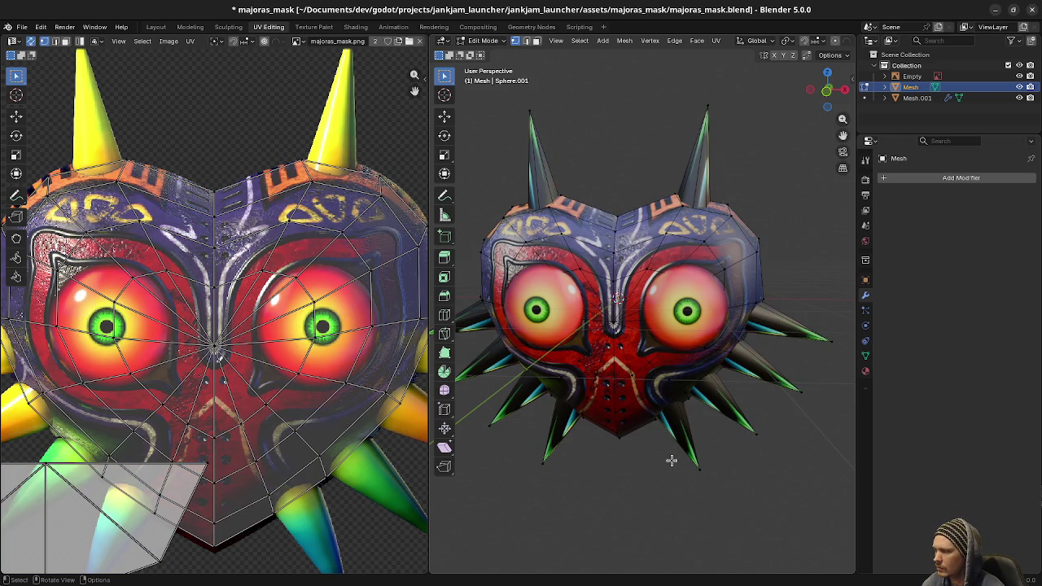
{"action": "scroll", "coordinate": [300, 465], "scroll_direction": "down", "scroll_amount": 2}
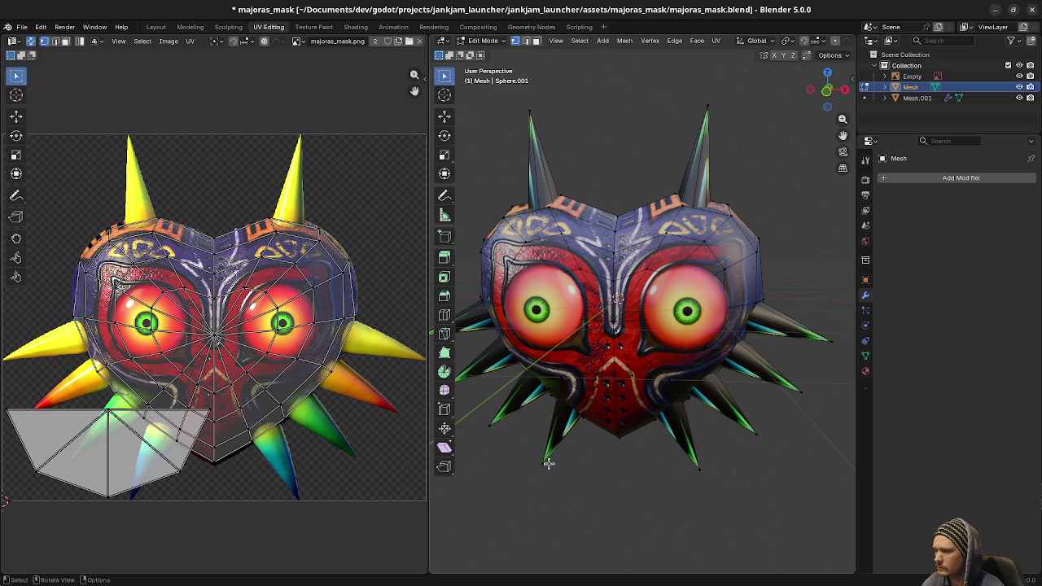
{"action": "key", "text": "l"}
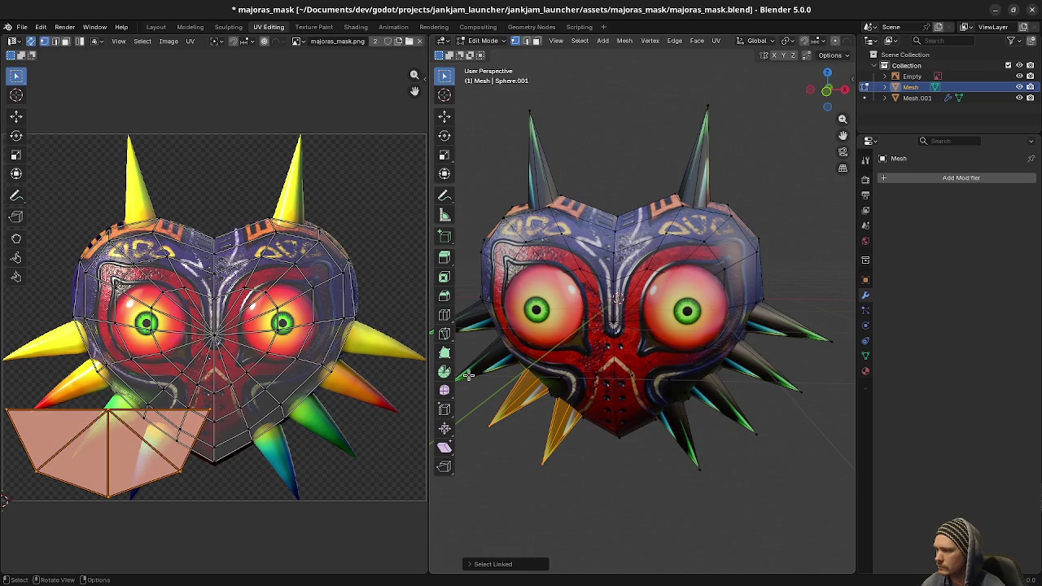
{"action": "scroll", "coordinate": [493, 384], "scroll_direction": "down", "scroll_amount": 1}
{"action": "key", "text": "l"}
{"action": "key", "text": "l"}
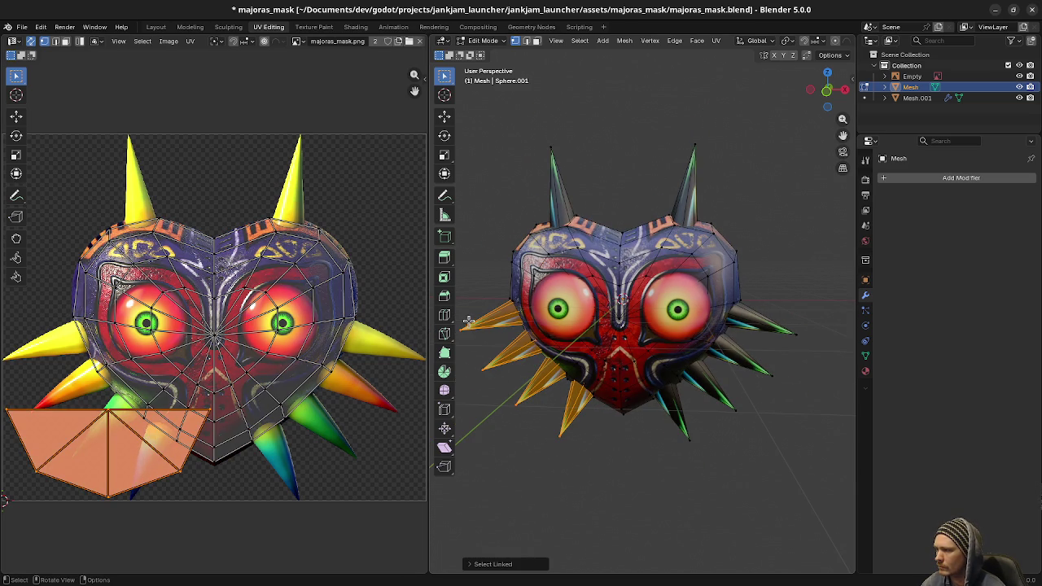
{"action": "key", "text": "l"}
{"action": "key", "text": "x"}
{"action": "left_click", "coordinate": [556, 164]}
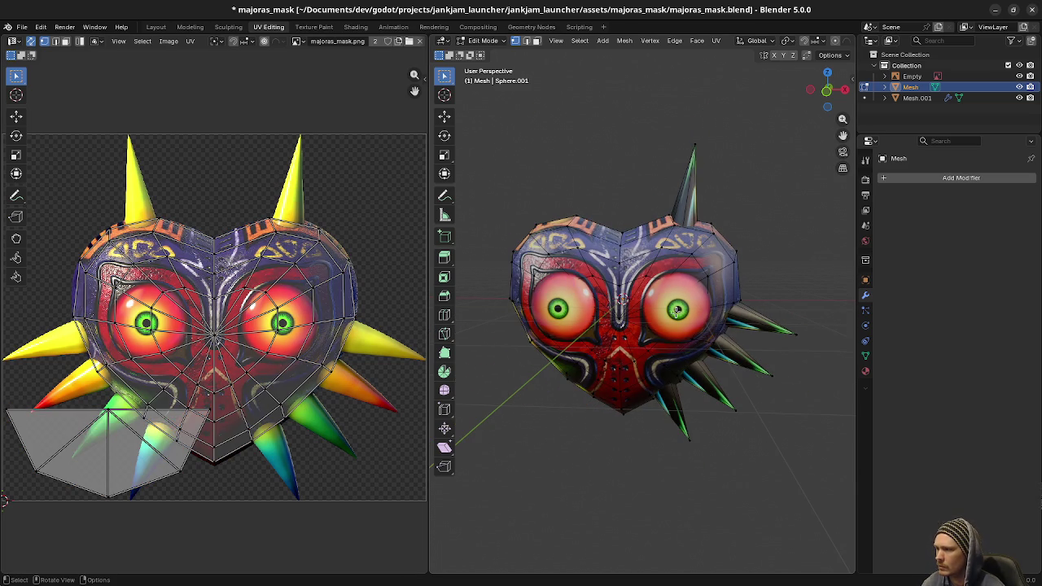
- Select the connected right-side spikes of the mask
{"action": "key", "text": "a"}
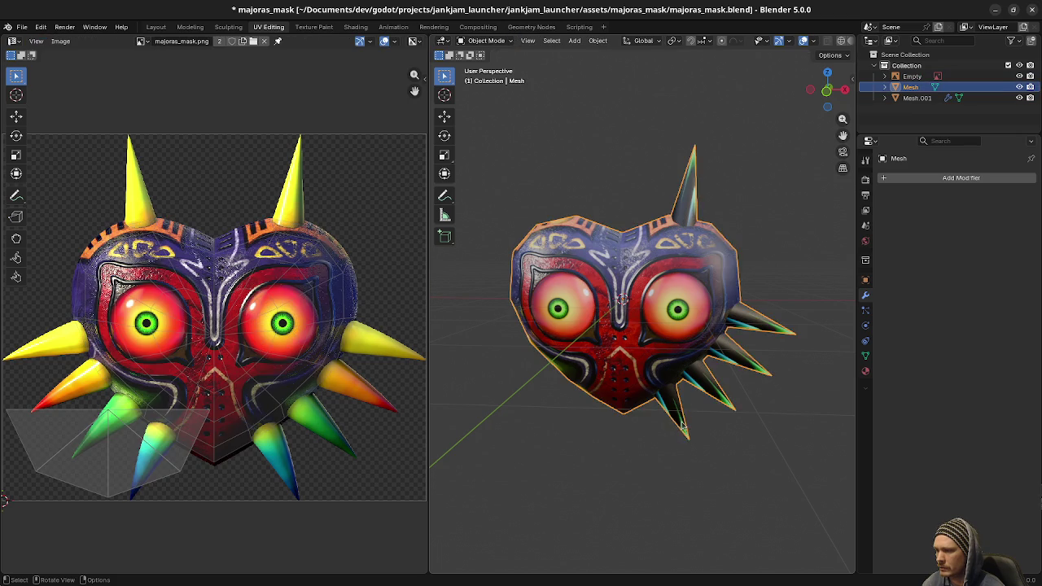
{"action": "key", "text": "alt+a"}
{"action": "key", "text": "l"}
{"action": "key", "text": "l"}
{"action": "key", "text": "l"}
{"action": "key", "text": "l"}
{"action": "key", "text": "l"}
- Separate the selected spikes into a new object, Mesh.002, and select it
{"action": "key", "text": "p"}
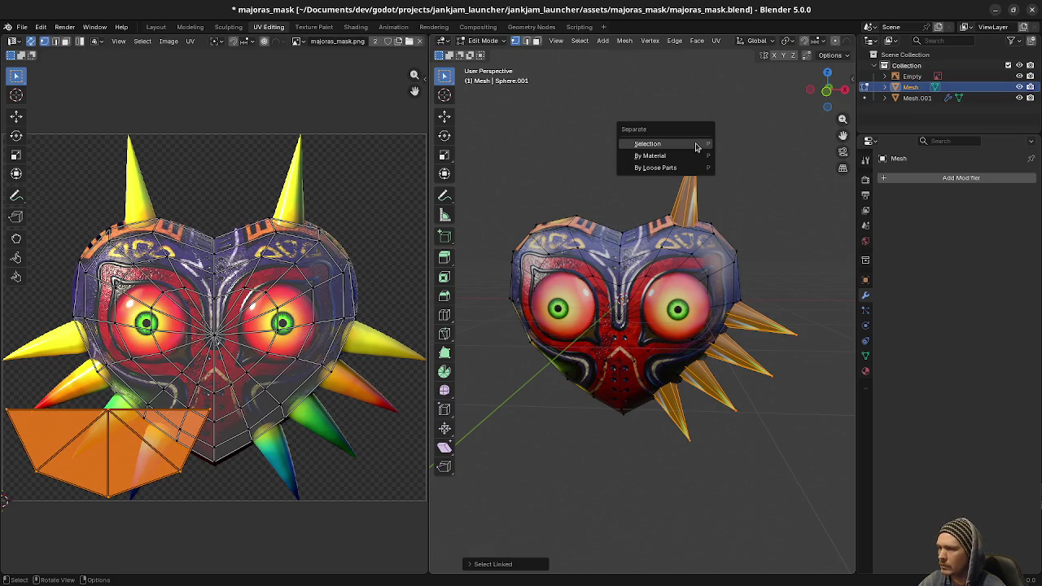
{"action": "left_click", "coordinate": [696, 143]}
{"action": "key", "text": "Tab"}
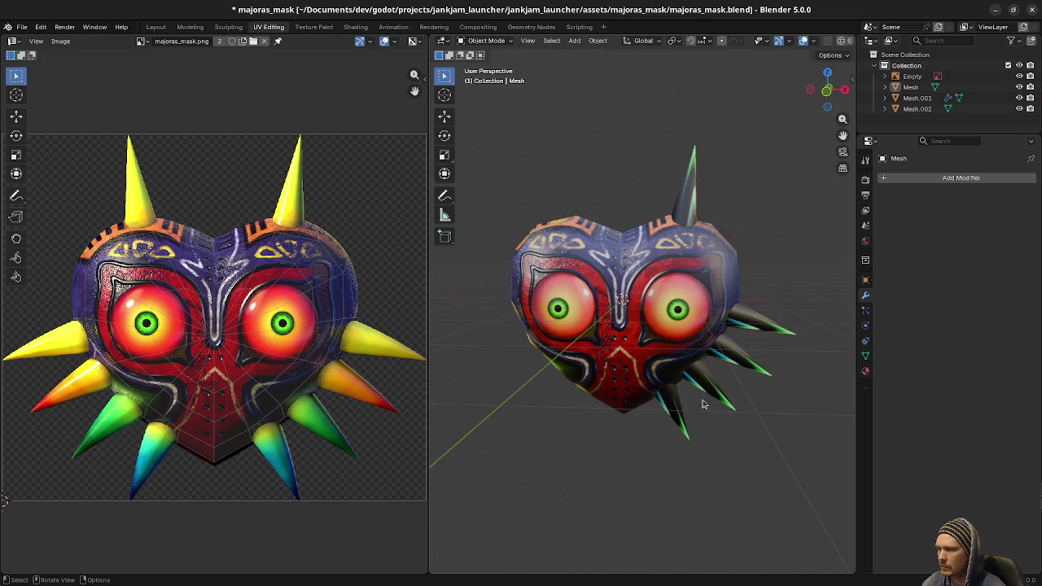
{"action": "left_click", "coordinate": [682, 417]}
- Project Mesh.002's UVs from the front view and fit the top spike island onto the upper horn
{"action": "key", "text": "Tab"}
{"action": "key", "text": "a"}
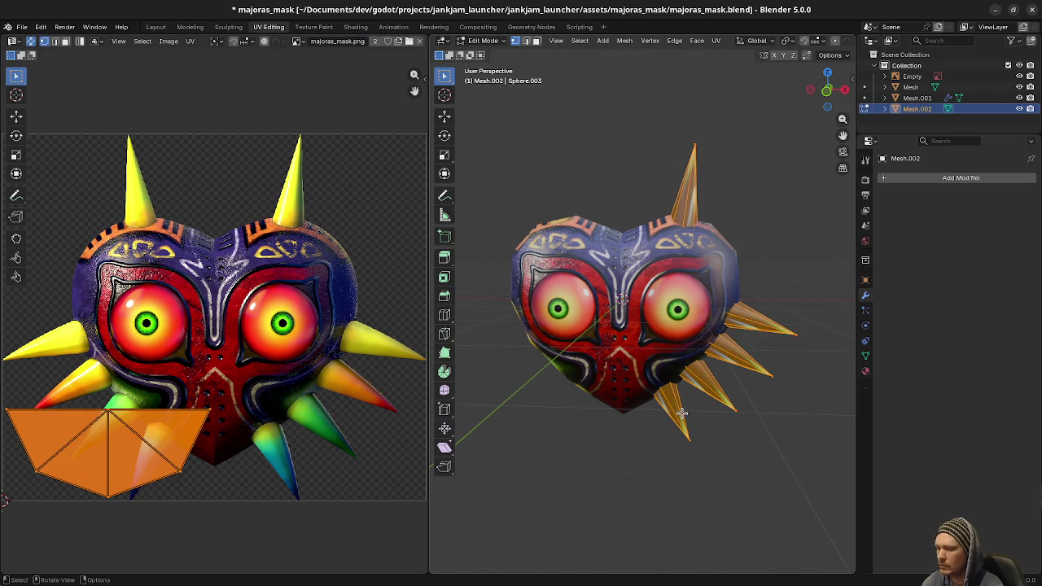
{"action": "key", "text": "KP_1"}
{"action": "key", "text": "u"}
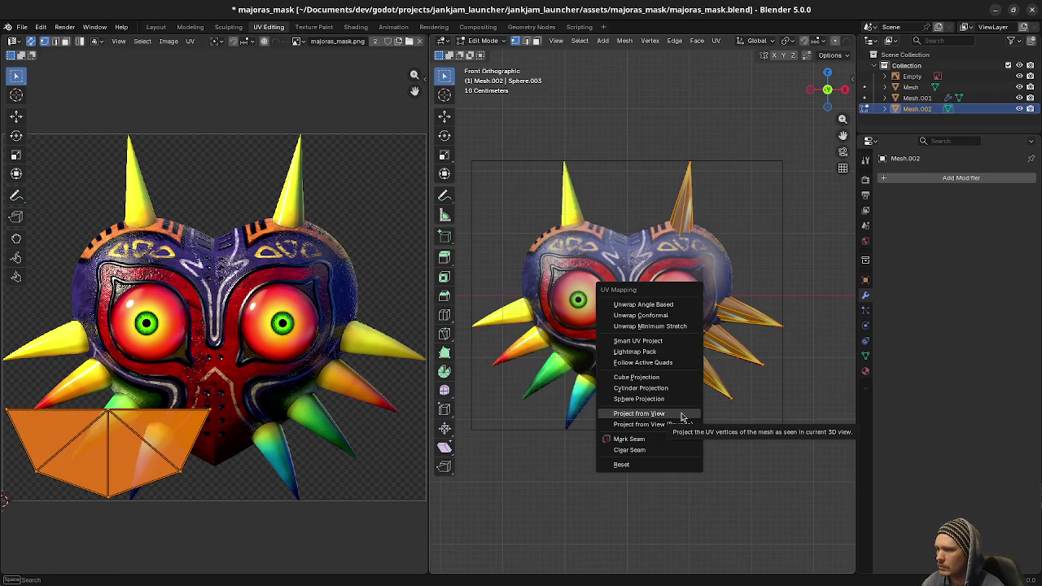
{"action": "left_click", "coordinate": [671, 423]}
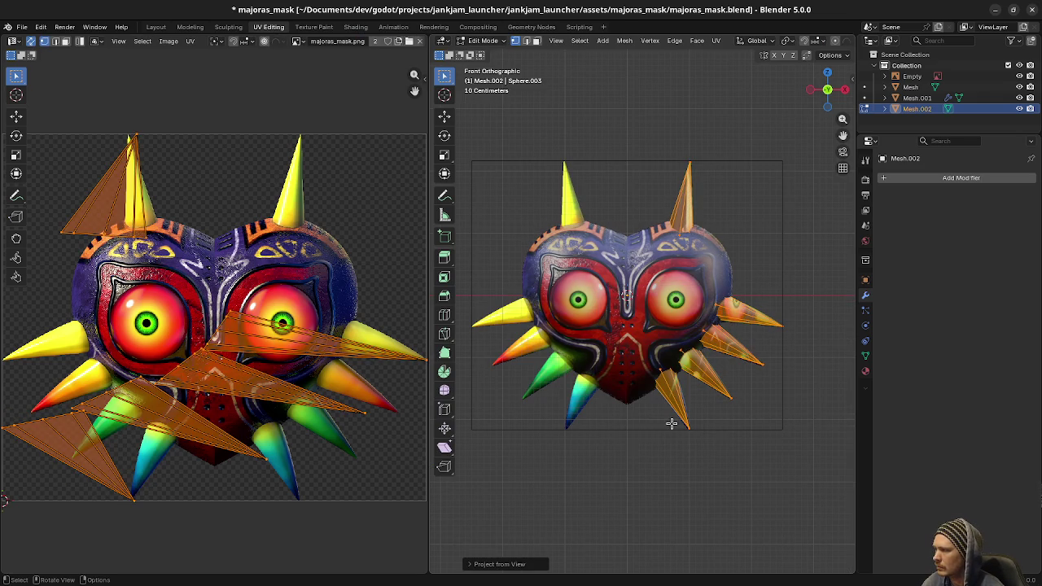
{"action": "key", "text": "u"}
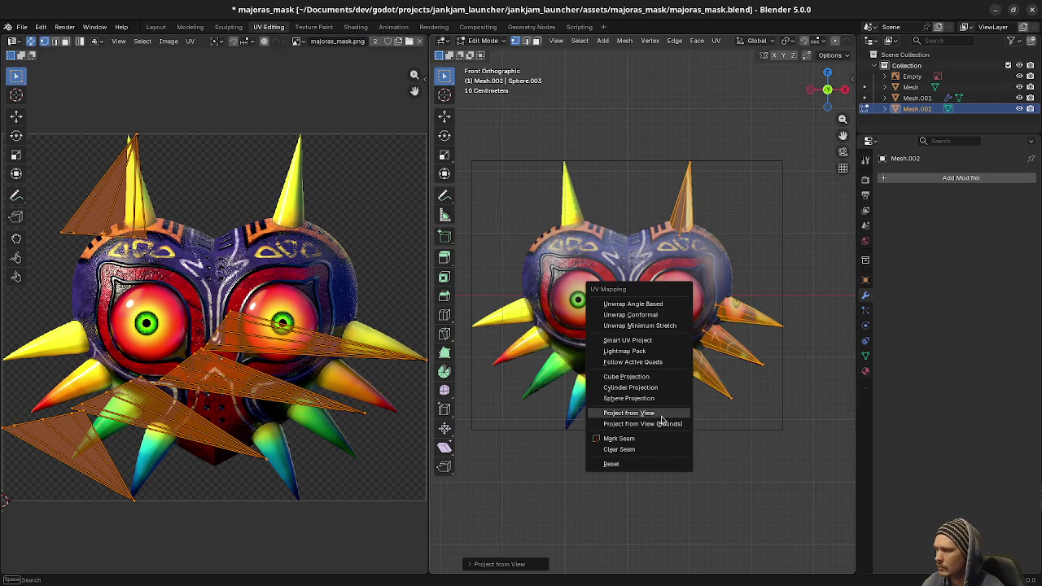
{"action": "left_click", "coordinate": [661, 417]}
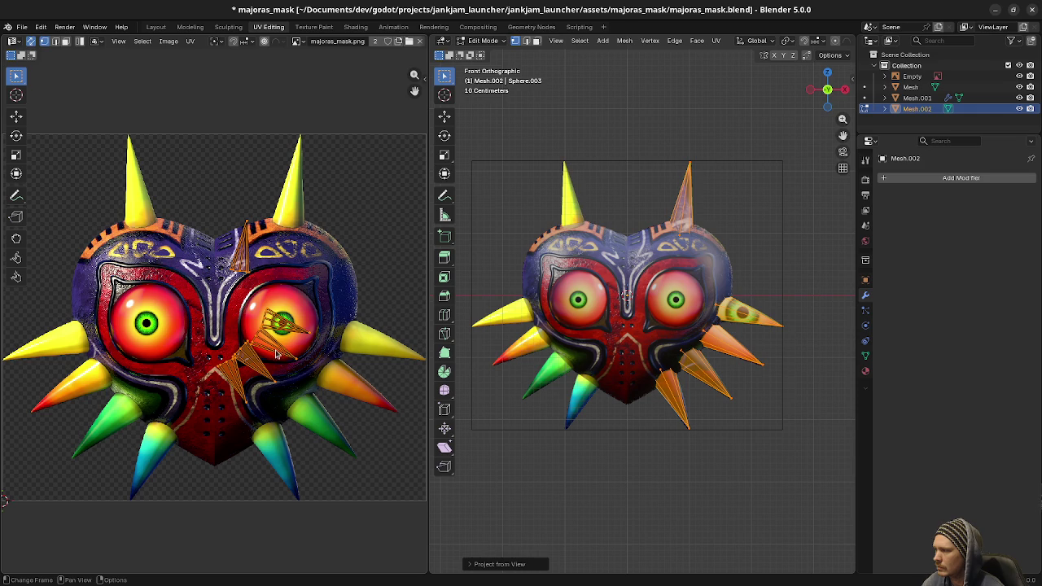
{"action": "mouse_move", "coordinate": [232, 232]}
{"action": "left_mouse_down"}
{"action": "mouse_move", "coordinate": [293, 204]}
{"action": "mouse_move", "coordinate": [321, 234]}
{"action": "left_mouse_up"}
{"action": "key", "text": "s"}
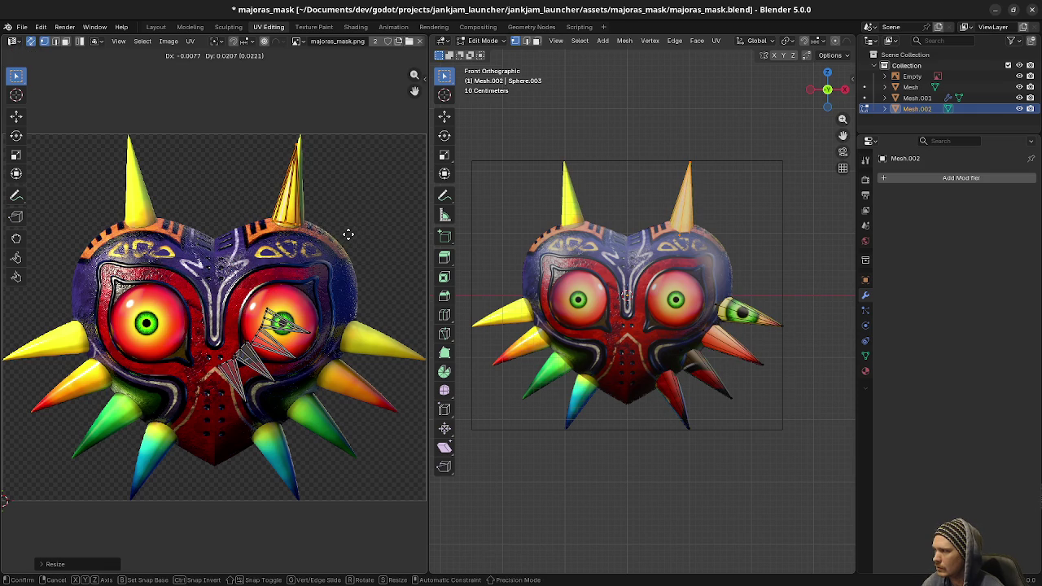
{"action": "key", "text": "Escape"}
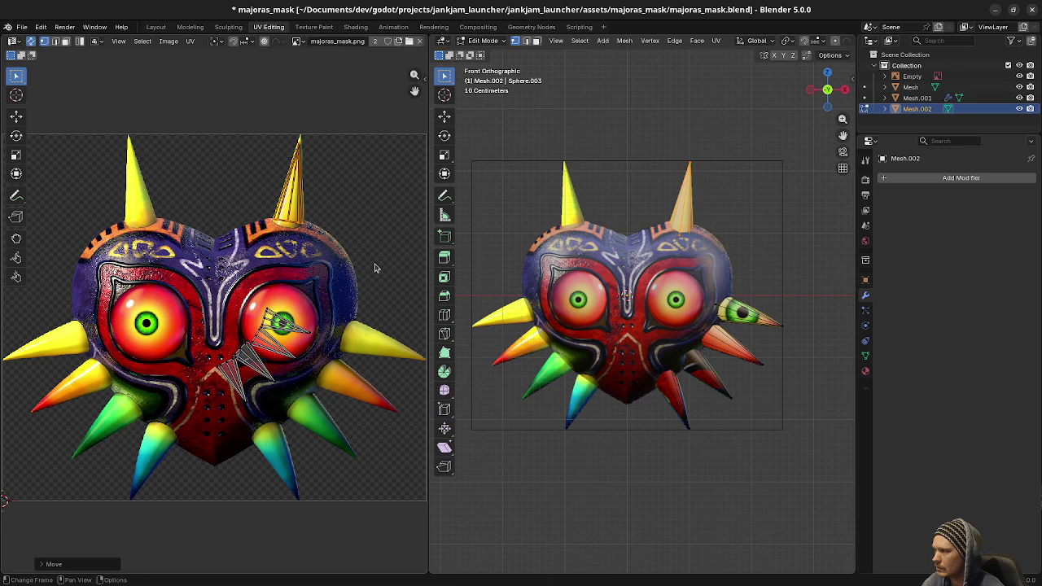
- Return to front view and reopen the spikes object Mesh.002 in Edit Mode
{"action": "key", "text": "Tab"}
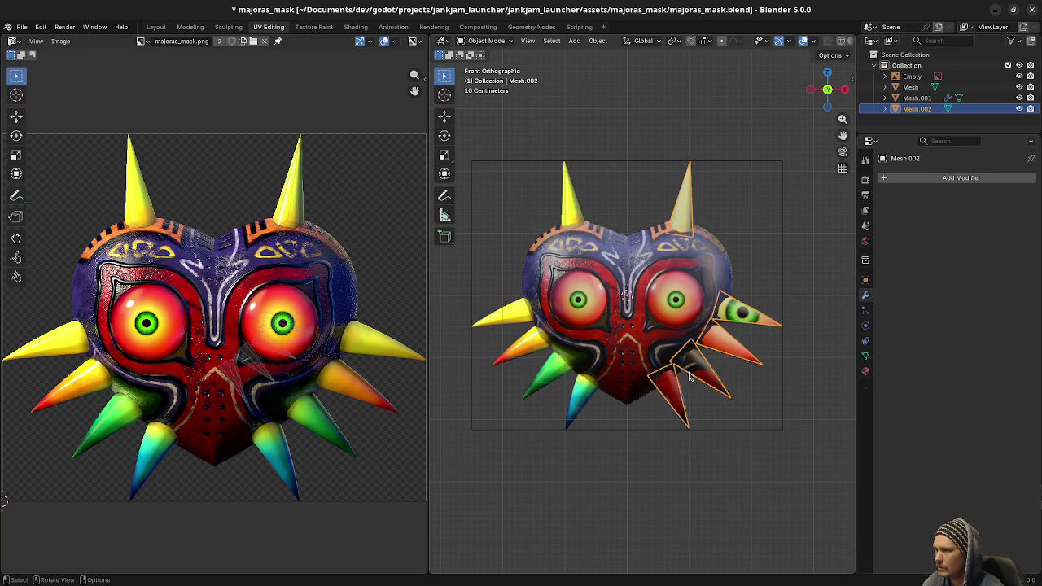
{"action": "mouse_move", "coordinate": [692, 371]}
{"action": "left_mouse_down"}
{"action": "mouse_move", "coordinate": [602, 373]}
{"action": "mouse_move", "coordinate": [804, 377]}
{"action": "mouse_move", "coordinate": [724, 372]}
{"action": "mouse_move", "coordinate": [684, 356]}
{"action": "mouse_move", "coordinate": [711, 354]}
{"action": "left_mouse_up"}
{"action": "key", "text": "KP_1"}
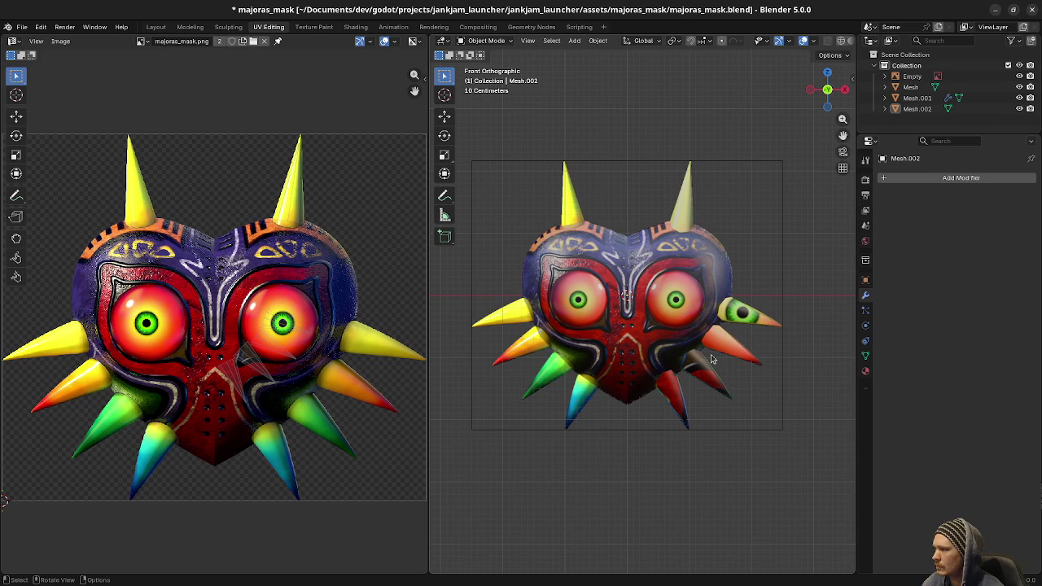
{"action": "left_click", "coordinate": [730, 342]}
{"action": "key", "text": "Tab"}
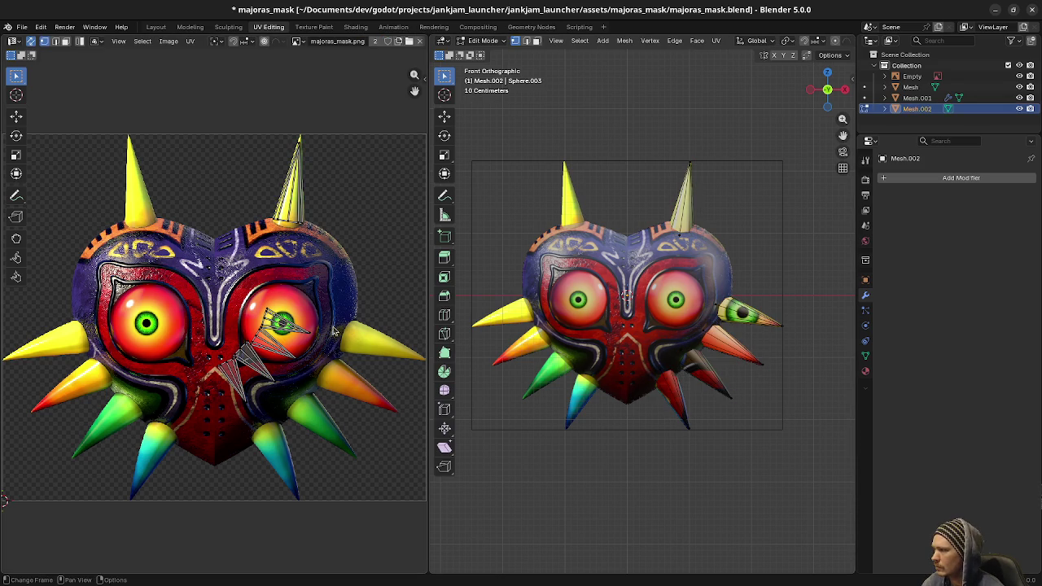
- Move and enlarge a spike's UV island over the rightmost horn texture
{"action": "left_click_drag", "start_coordinate": [311, 333], "coordinate": [407, 348]}
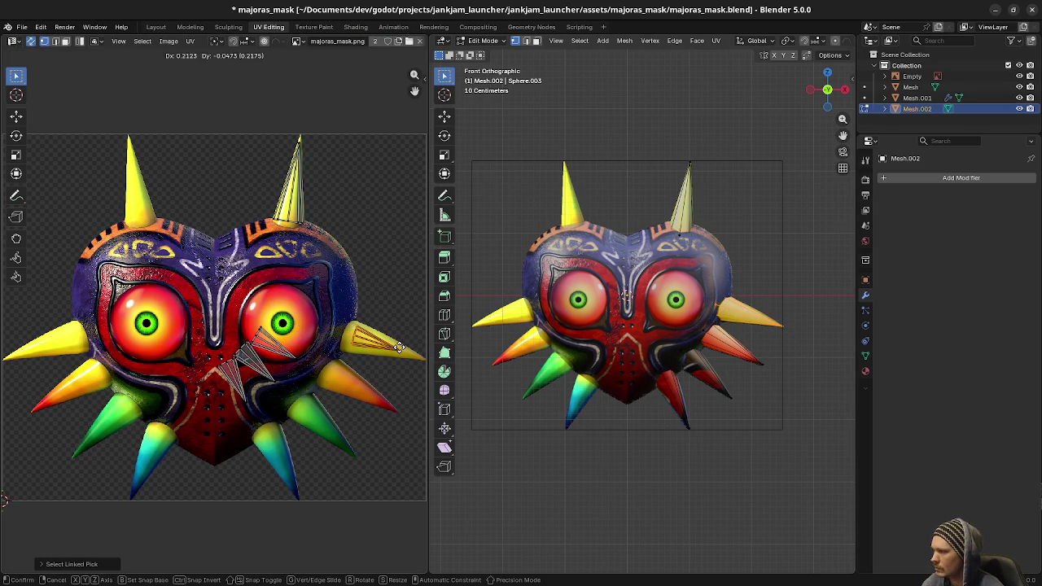
{"action": "key", "text": "s"}
{"action": "left_click", "coordinate": [405, 351]}
{"action": "key", "text": "g"}
{"action": "left_click", "coordinate": [413, 353]}
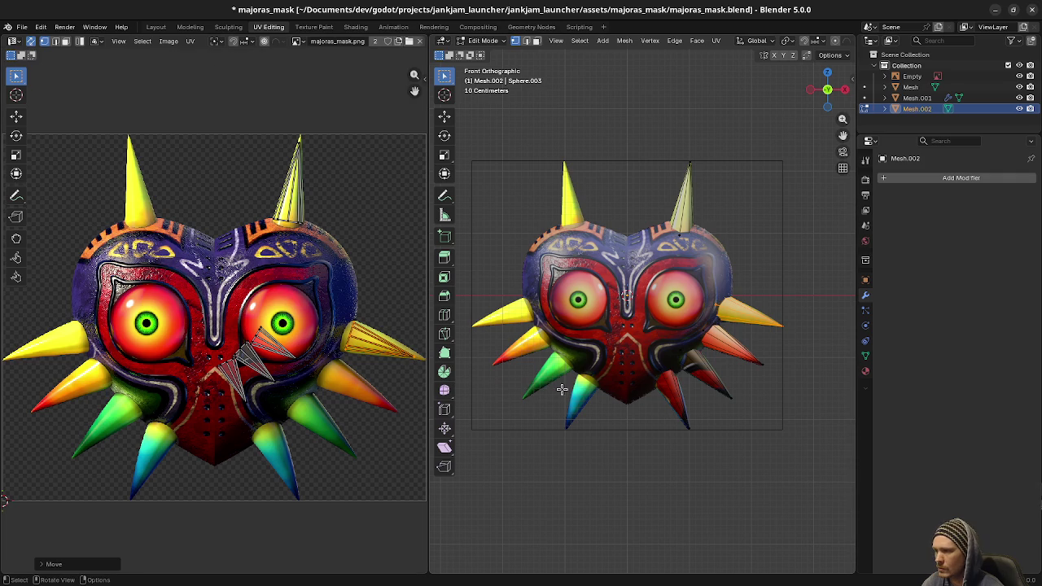
{"action": "key", "text": "ctrl+z"}
{"action": "key", "text": "ctrl+shift+z"}
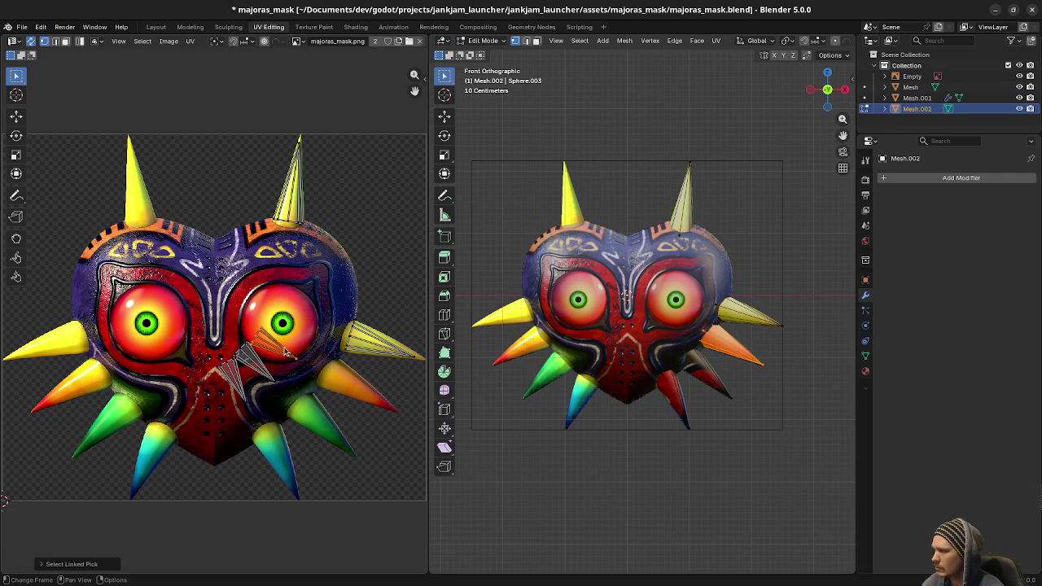
- Enlarge and position the next spike's UV island on a horn, then pick another island
{"action": "key", "text": "s"}
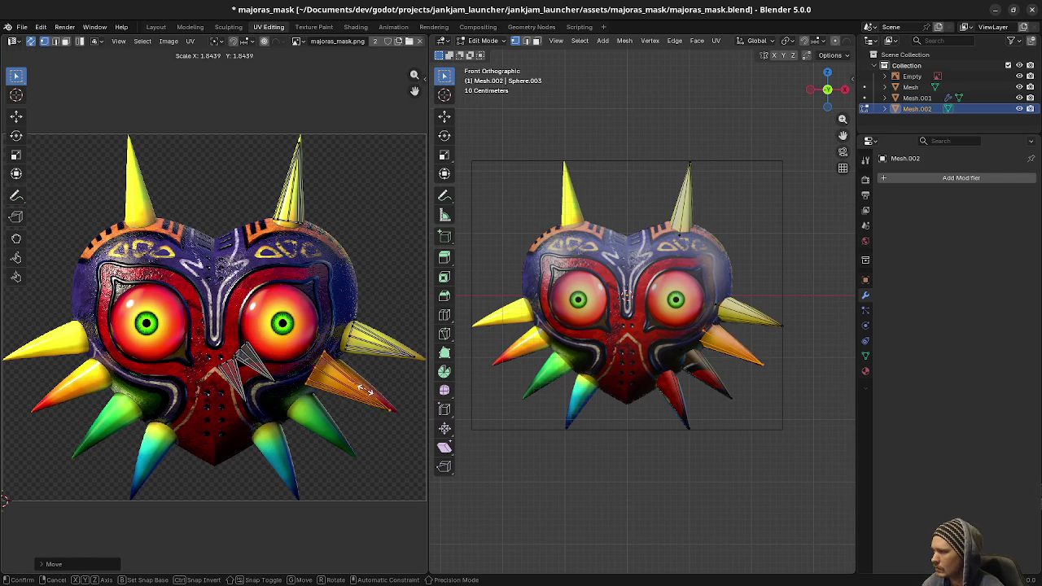
{"action": "left_click", "coordinate": [363, 389]}
{"action": "key", "text": "g"}
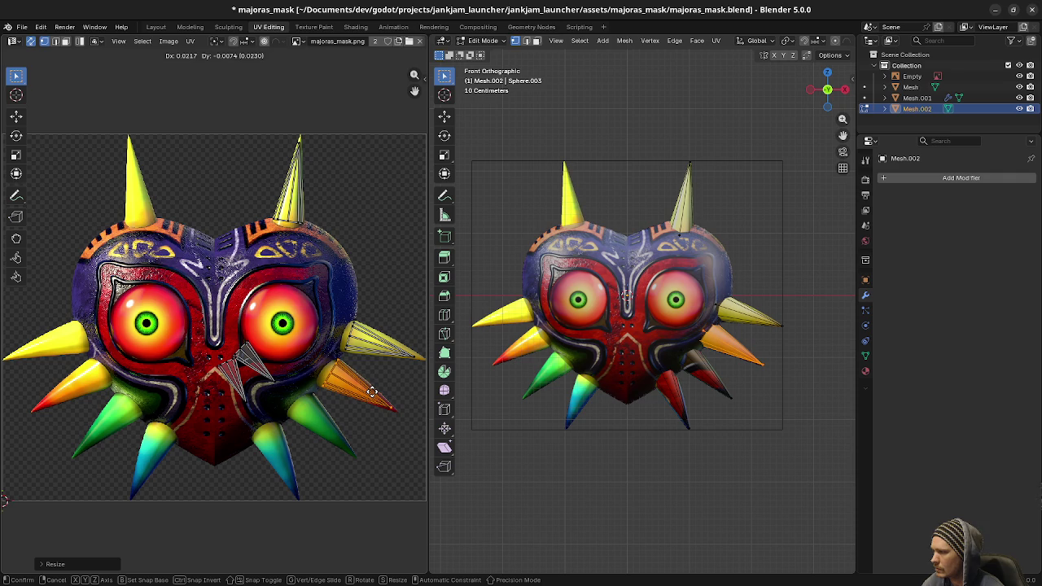
{"action": "left_click", "coordinate": [373, 393]}
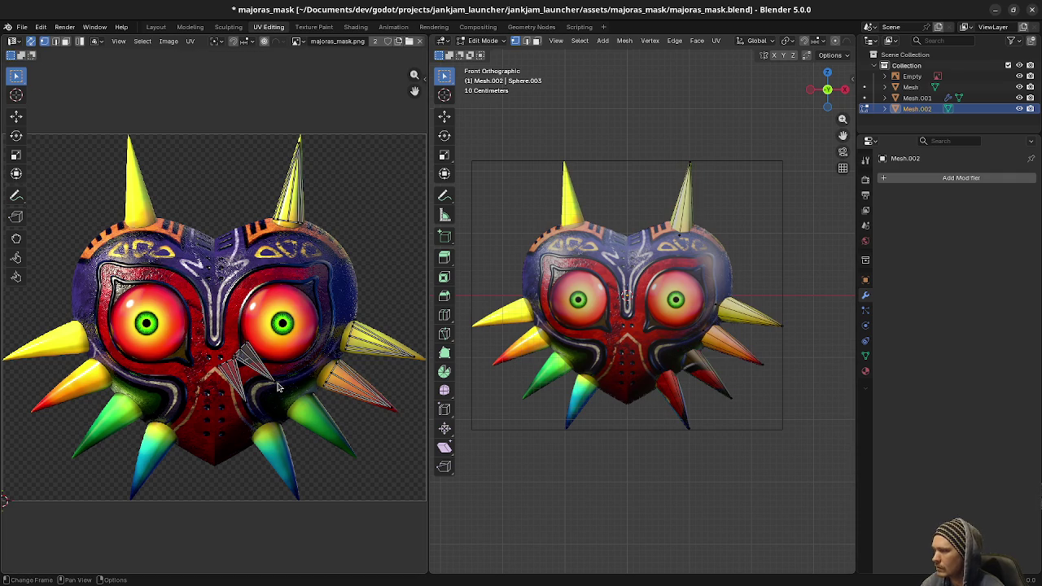
{"action": "key", "text": "l"}
{"action": "key", "text": "g"}
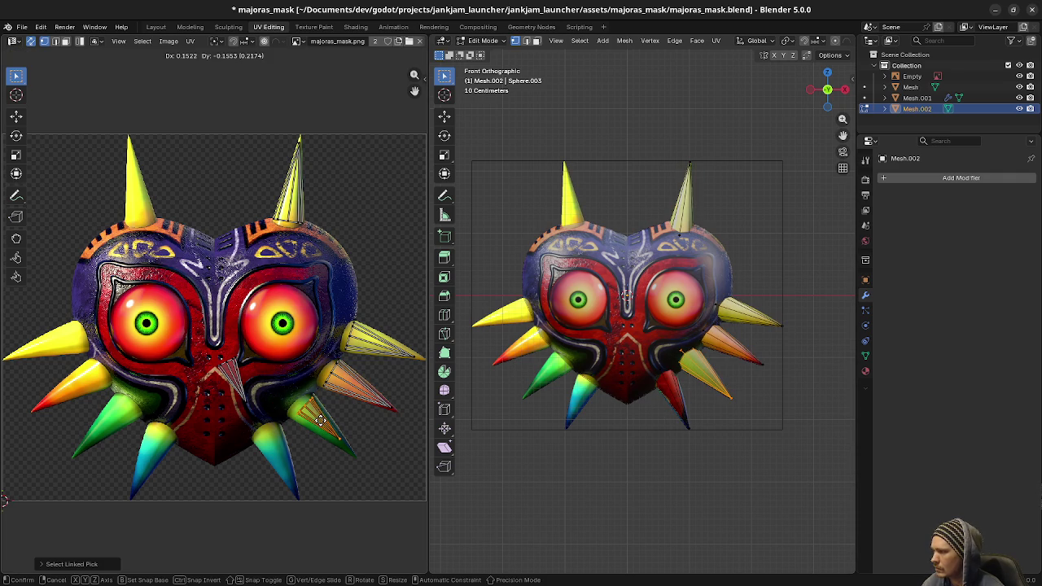
- Move, enlarge and position the picked spike island over a lower horn
{"action": "left_click", "coordinate": [329, 448]}
{"action": "key", "text": "s"}
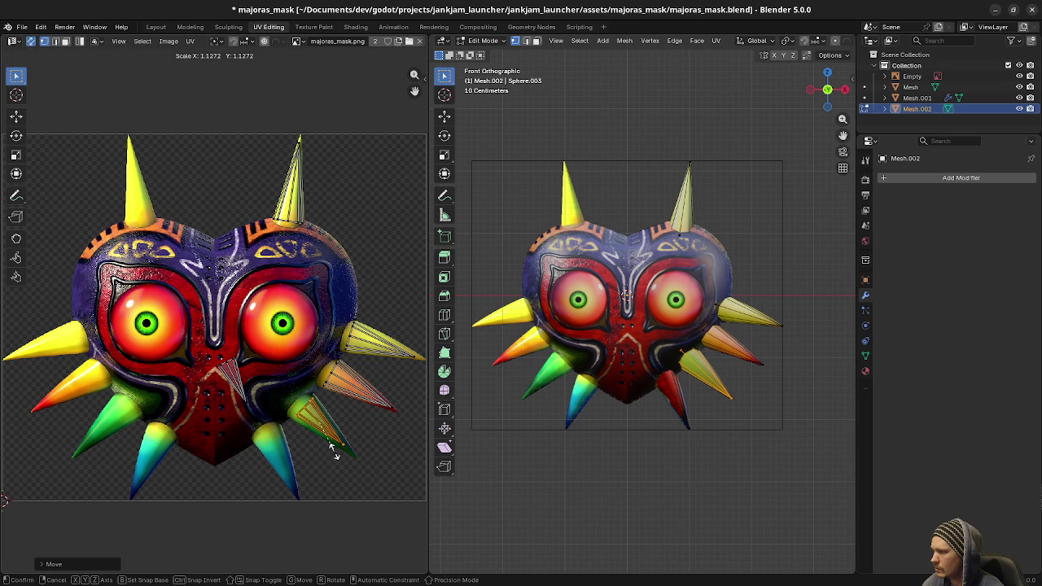
{"action": "left_click", "coordinate": [338, 456]}
{"action": "key", "text": "g"}
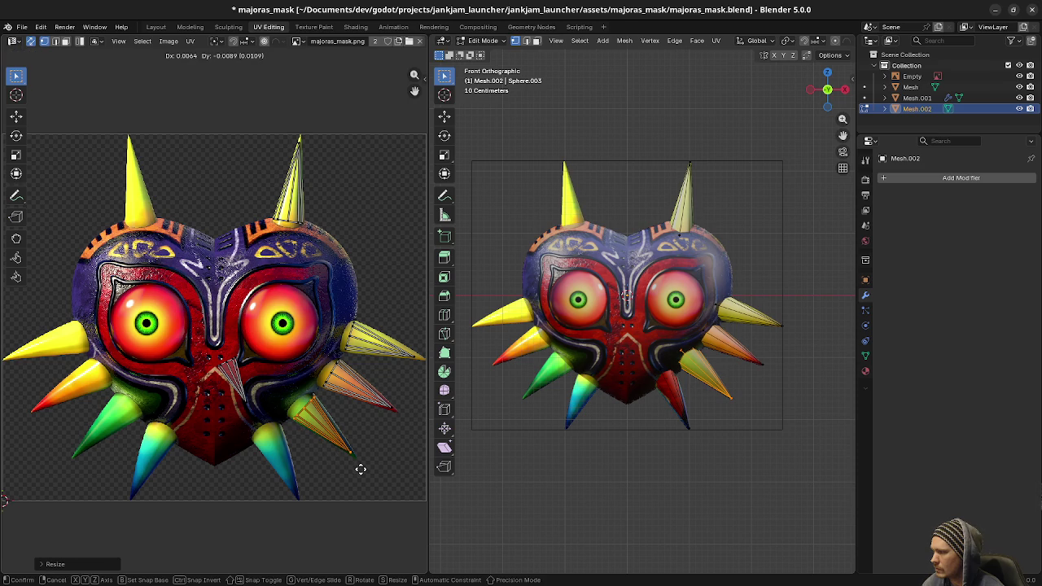
{"action": "left_click", "coordinate": [361, 473]}
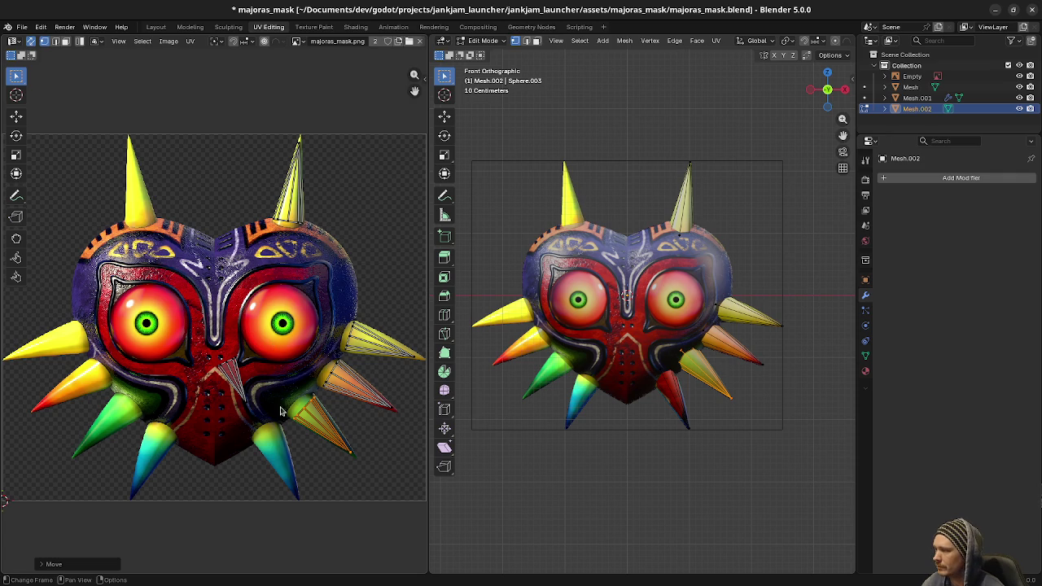
- Fit the bottom spike's UV island onto the lower horn, showing cyan-to-yellow colours
{"action": "left_click", "coordinate": [256, 413]}
{"action": "key", "text": "l"}
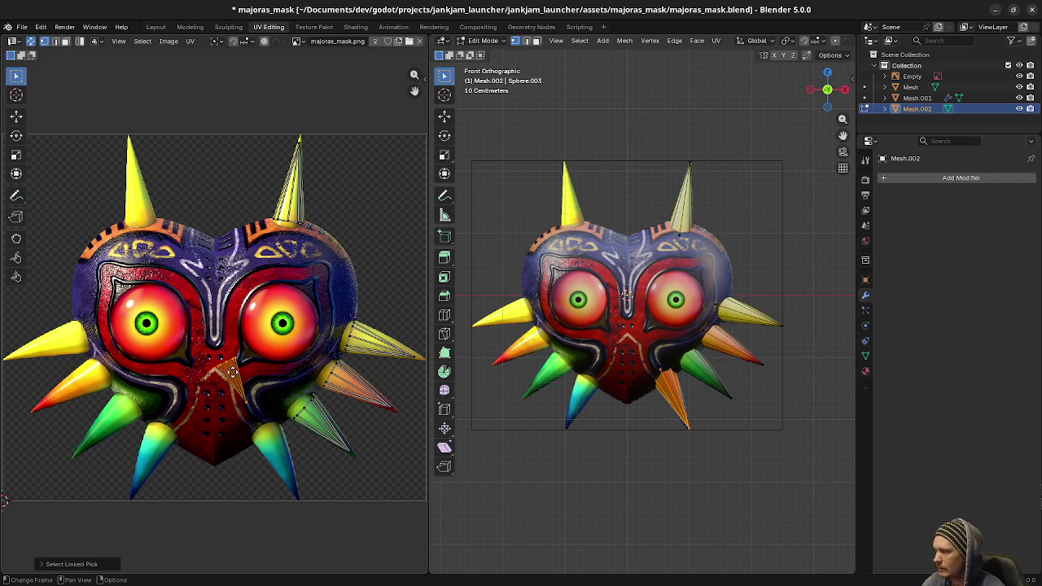
{"action": "key", "text": "g"}
{"action": "left_click", "coordinate": [276, 452]}
{"action": "key", "text": "s"}
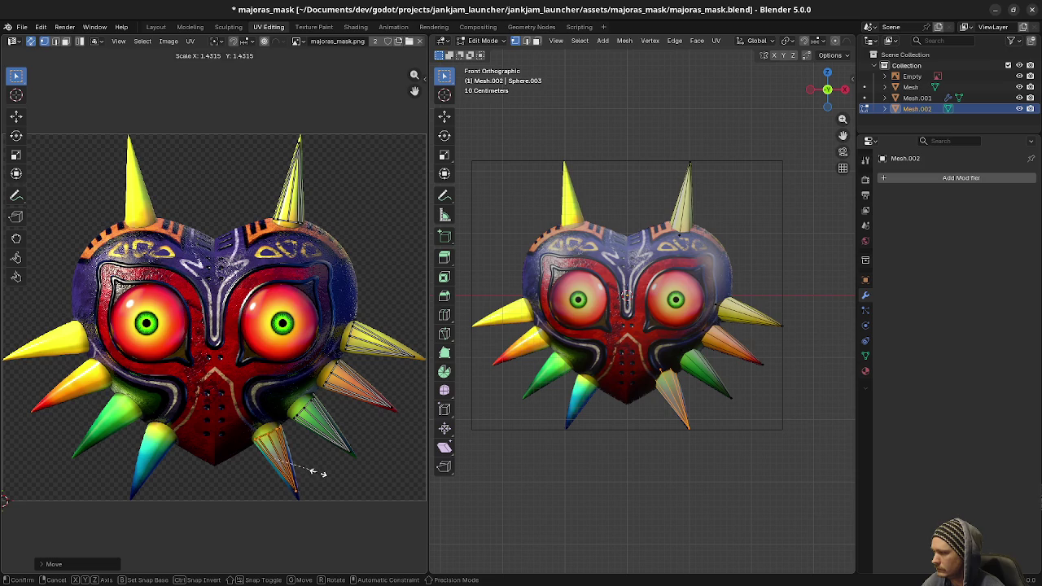
{"action": "left_click", "coordinate": [315, 473]}
{"action": "key", "text": "g"}
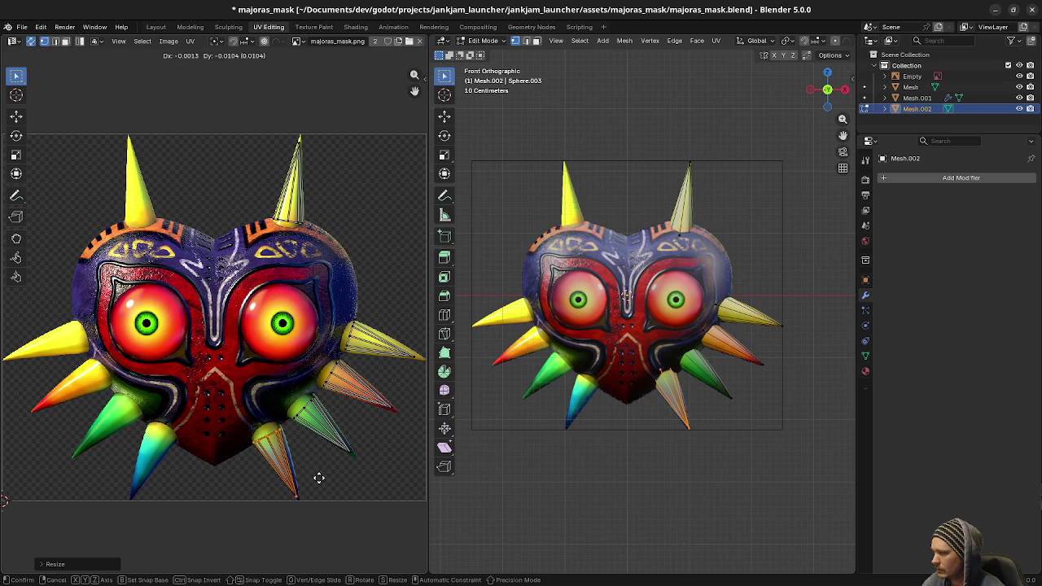
{"action": "left_click", "coordinate": [317, 475]}
{"action": "key", "text": "g"}
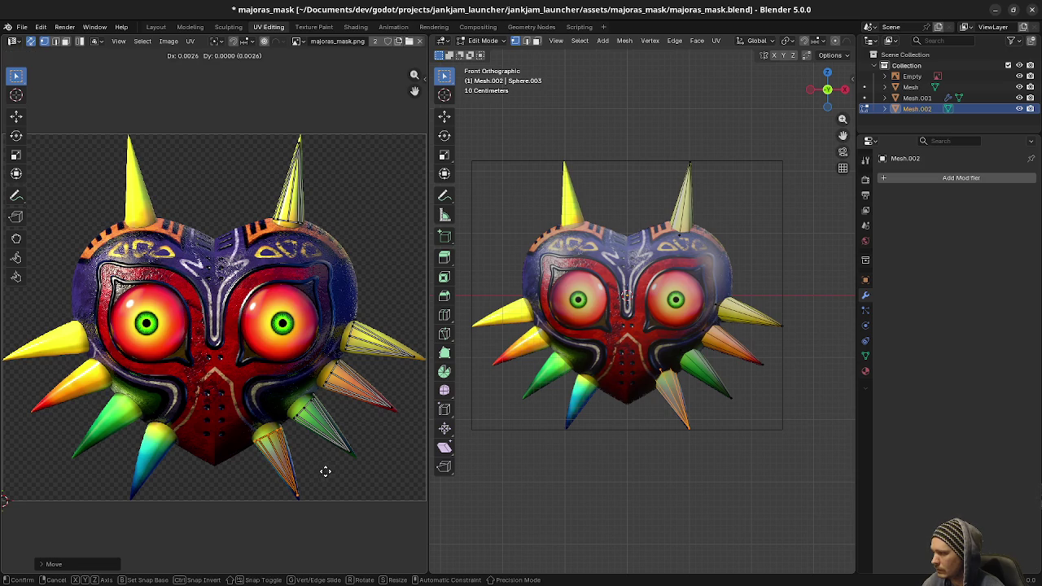
{"action": "left_click", "coordinate": [324, 472]}
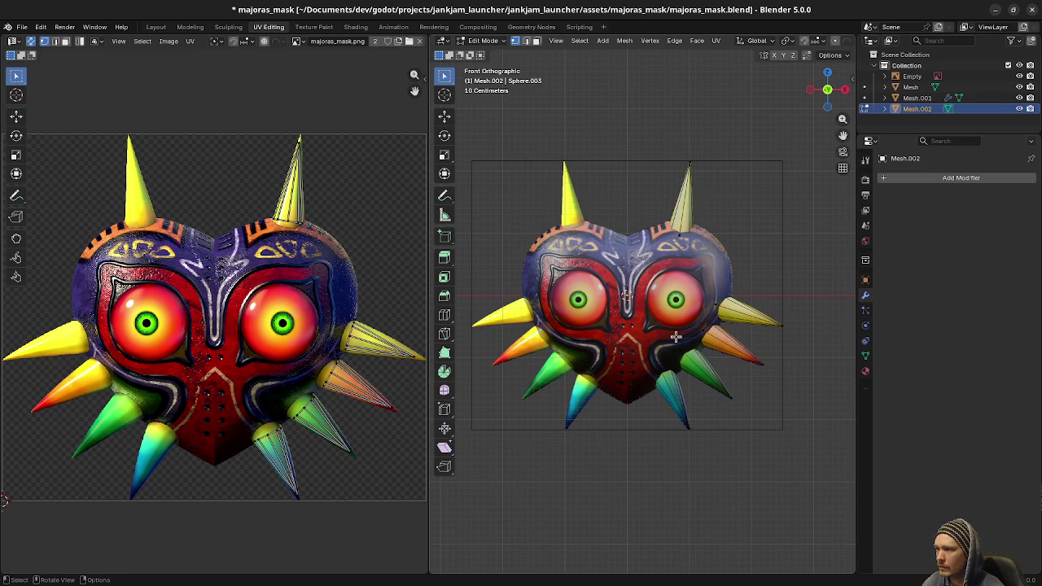
{"action": "left_click", "coordinate": [905, 179]}
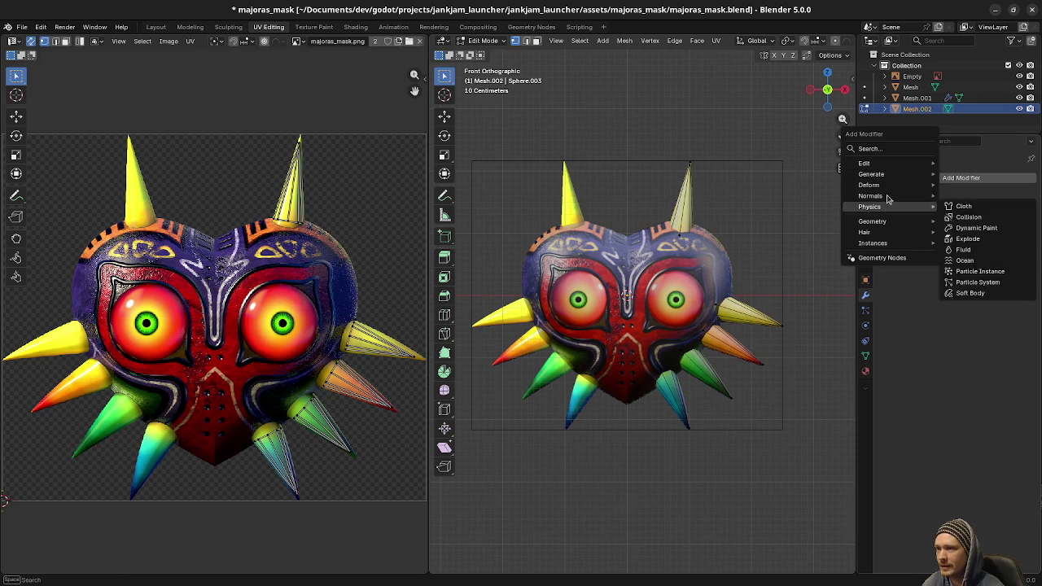
- Add a Mirror modifier with clipping to Mesh.002, inspect the mirrored mask and save
{"action": "mouse_move", "coordinate": [901, 182]}
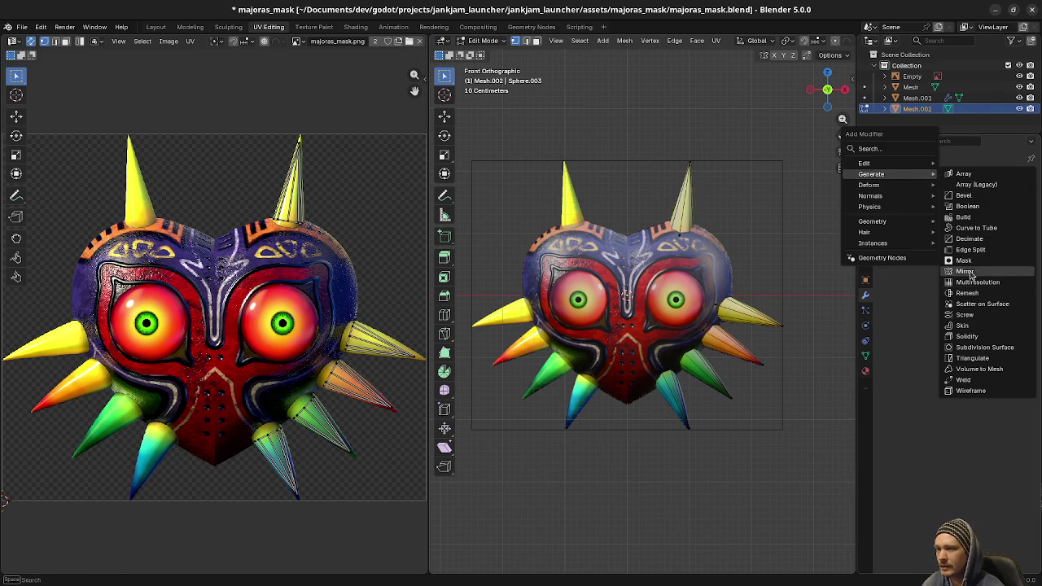
{"action": "left_click", "coordinate": [970, 271]}
{"action": "left_click", "coordinate": [945, 264]}
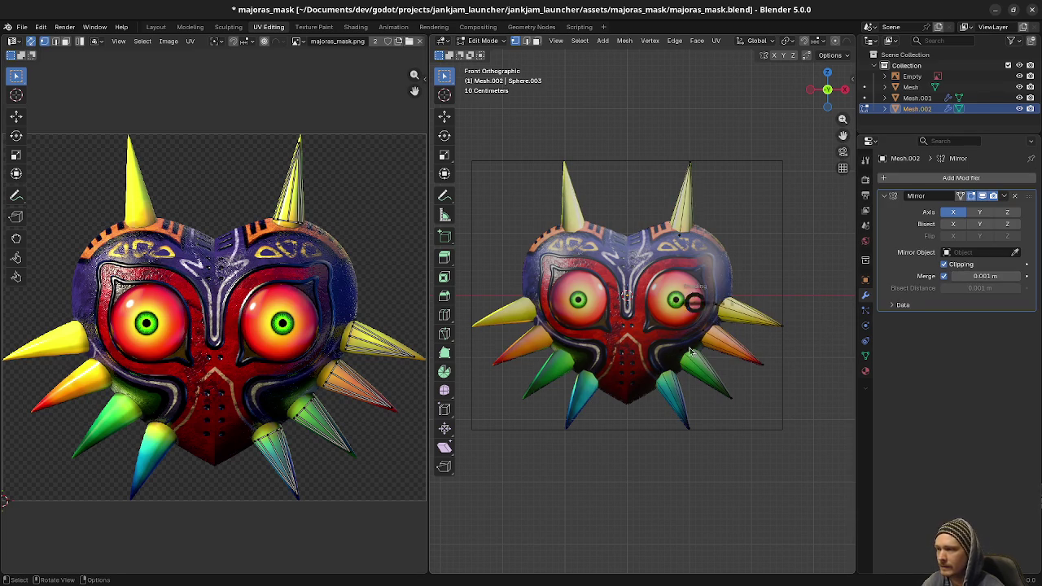
{"action": "key", "text": "Tab"}
{"action": "mouse_move", "coordinate": [616, 437]}
{"action": "left_mouse_down"}
{"action": "mouse_move", "coordinate": [565, 419]}
{"action": "mouse_move", "coordinate": [593, 407]}
{"action": "mouse_move", "coordinate": [688, 417]}
{"action": "mouse_move", "coordinate": [618, 415]}
{"action": "left_mouse_up"}
{"action": "mouse_move", "coordinate": [687, 413]}
{"action": "left_mouse_down"}
{"action": "mouse_move", "coordinate": [616, 373]}
{"action": "mouse_move", "coordinate": [586, 373]}
{"action": "mouse_move", "coordinate": [714, 372]}
{"action": "mouse_move", "coordinate": [700, 370]}
{"action": "mouse_move", "coordinate": [671, 403]}
{"action": "mouse_move", "coordinate": [839, 417]}
{"action": "mouse_move", "coordinate": [434, 414]}
{"action": "mouse_move", "coordinate": [829, 407]}
{"action": "mouse_move", "coordinate": [650, 397]}
{"action": "left_mouse_up"}
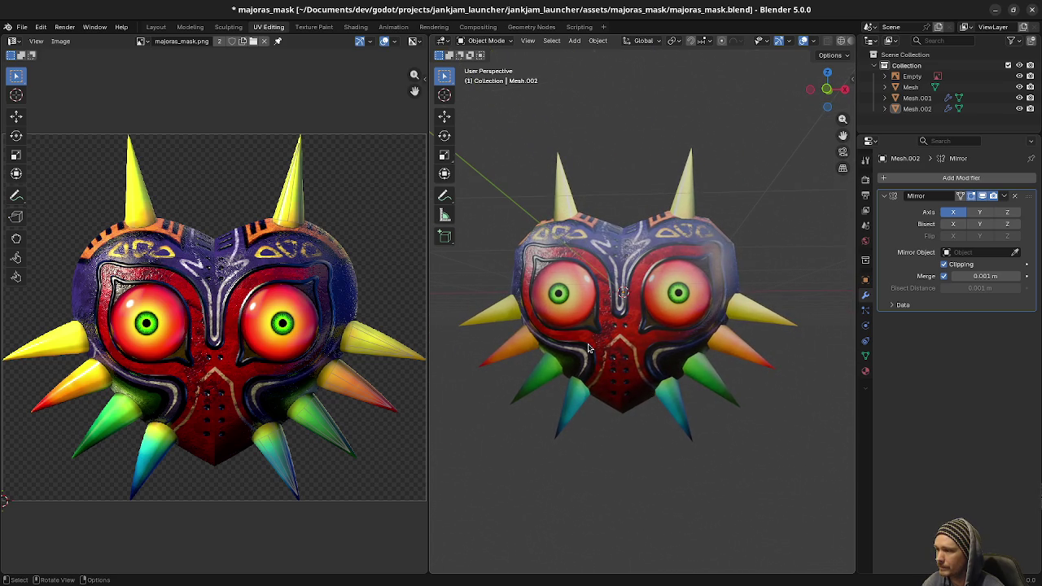
{"action": "scroll", "coordinate": [643, 356], "scroll_direction": "up", "scroll_amount": 1}
{"action": "scroll", "coordinate": [649, 321], "scroll_direction": "up", "scroll_amount": 1}
{"action": "key", "text": "ctrl+s"}
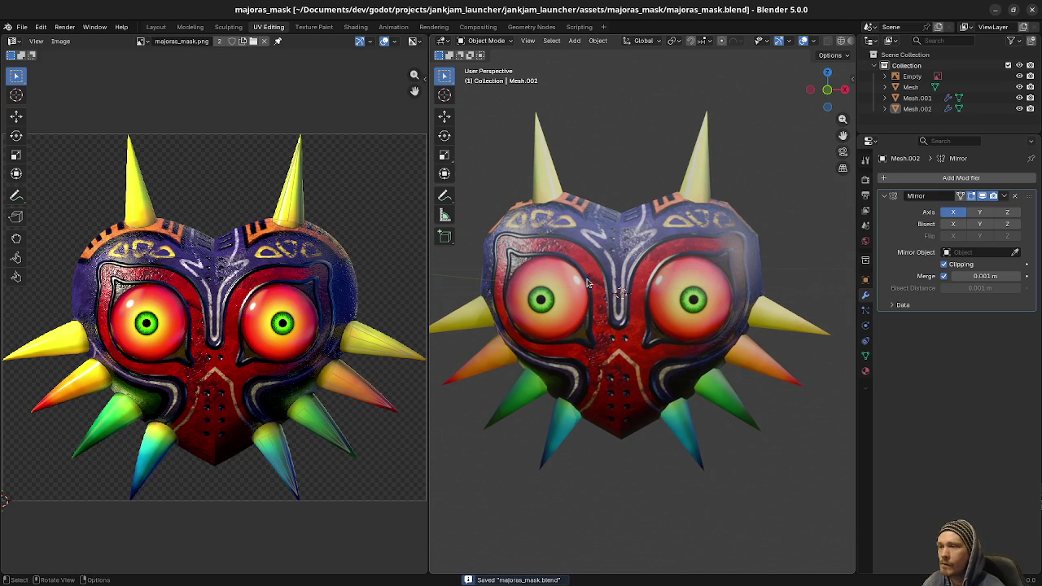
- Apply the Mirror modifier on the eyes object Mesh.001
{"action": "left_click", "coordinate": [786, 326]}
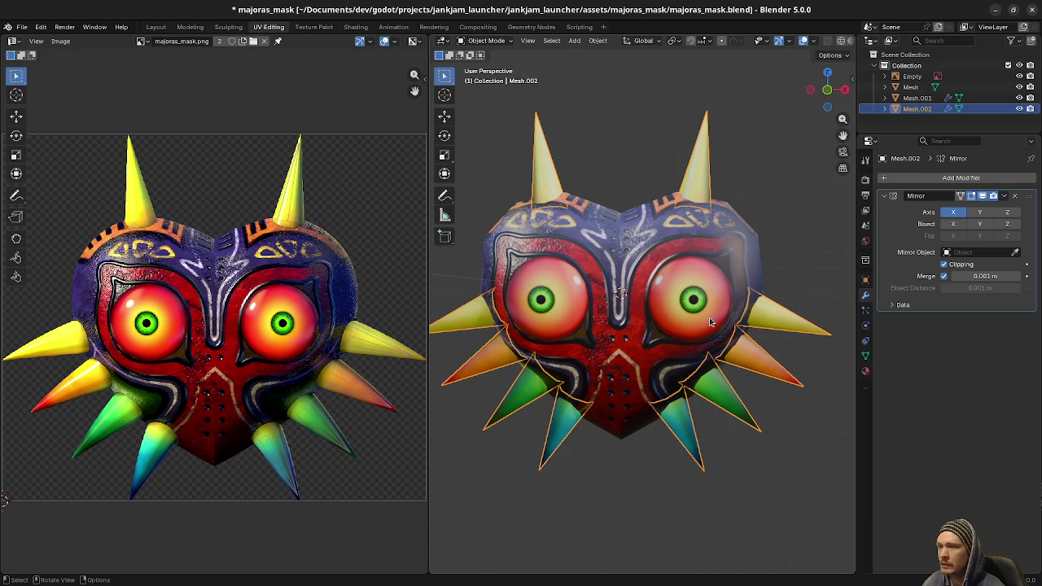
{"action": "left_click", "coordinate": [636, 289]}
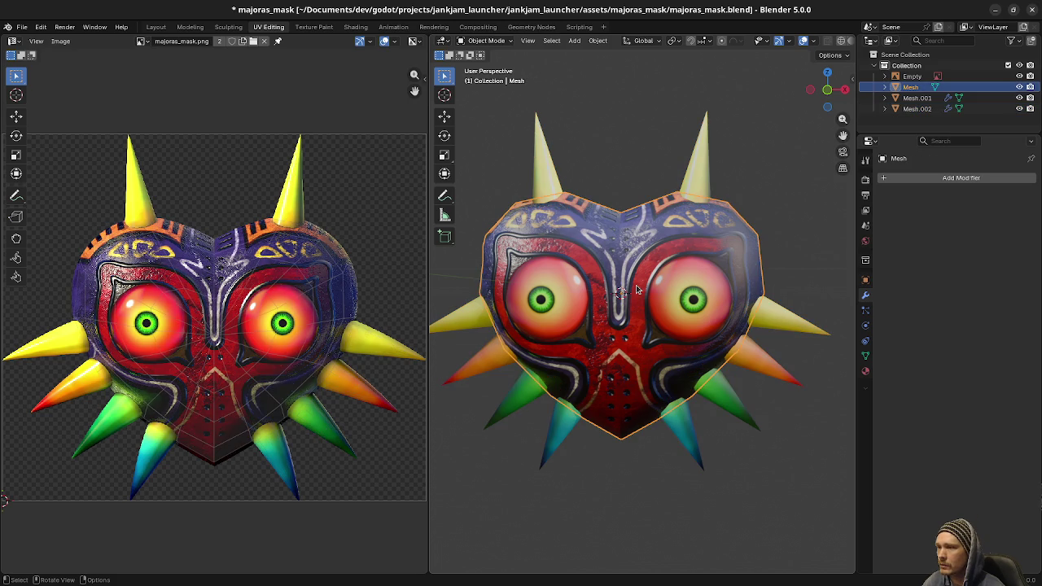
{"action": "left_click", "coordinate": [696, 299]}
{"action": "left_click", "coordinate": [1005, 197]}
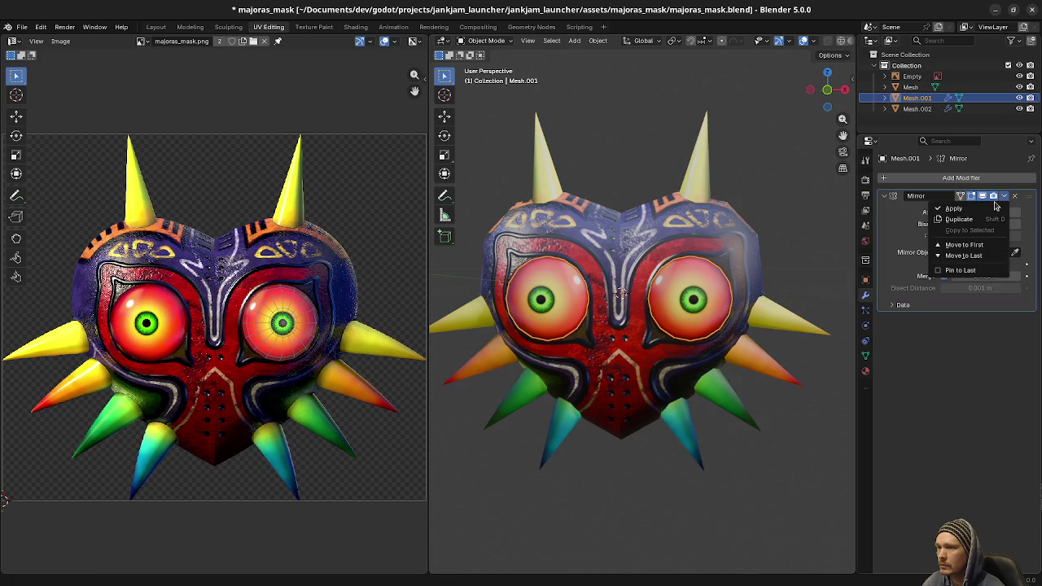
{"action": "left_click", "coordinate": [961, 207]}
- Apply the spikes' Mirror modifier, then select the eyes, spikes and face together
{"action": "left_click", "coordinate": [779, 314]}
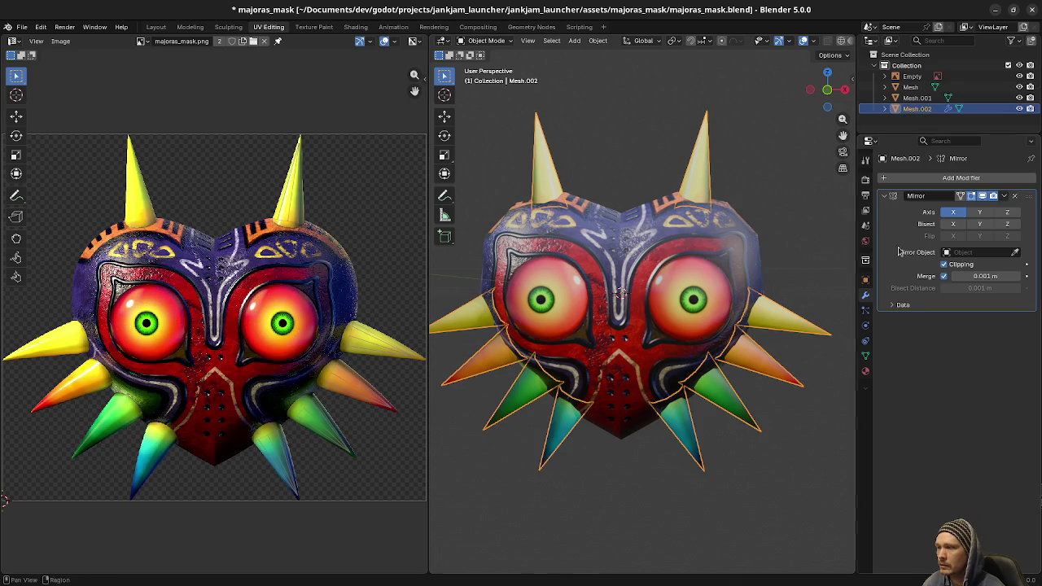
{"action": "left_click", "coordinate": [1014, 196]}
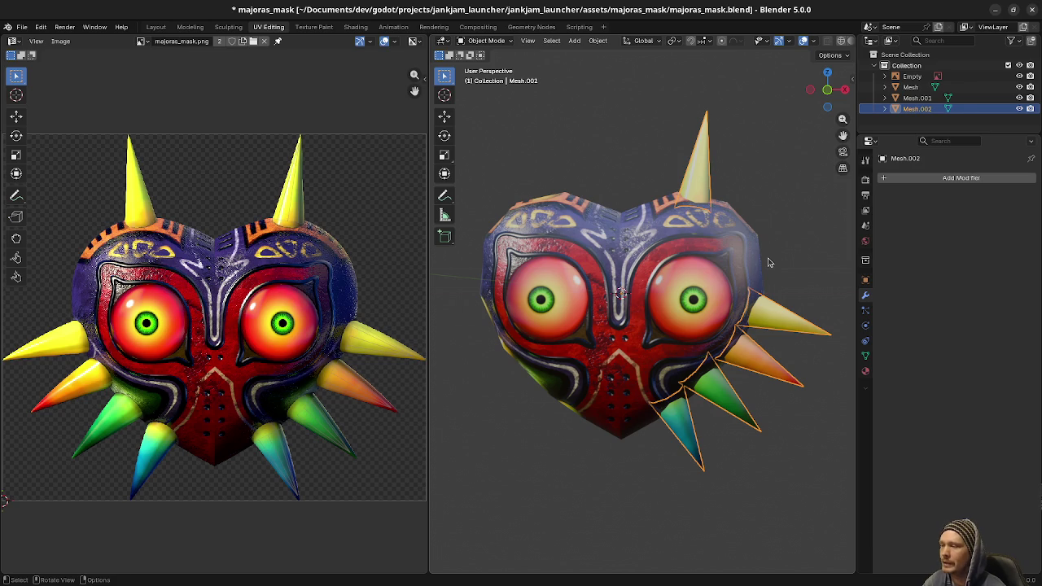
{"action": "key", "text": "ctrl+z"}
{"action": "left_click", "coordinate": [1003, 198]}
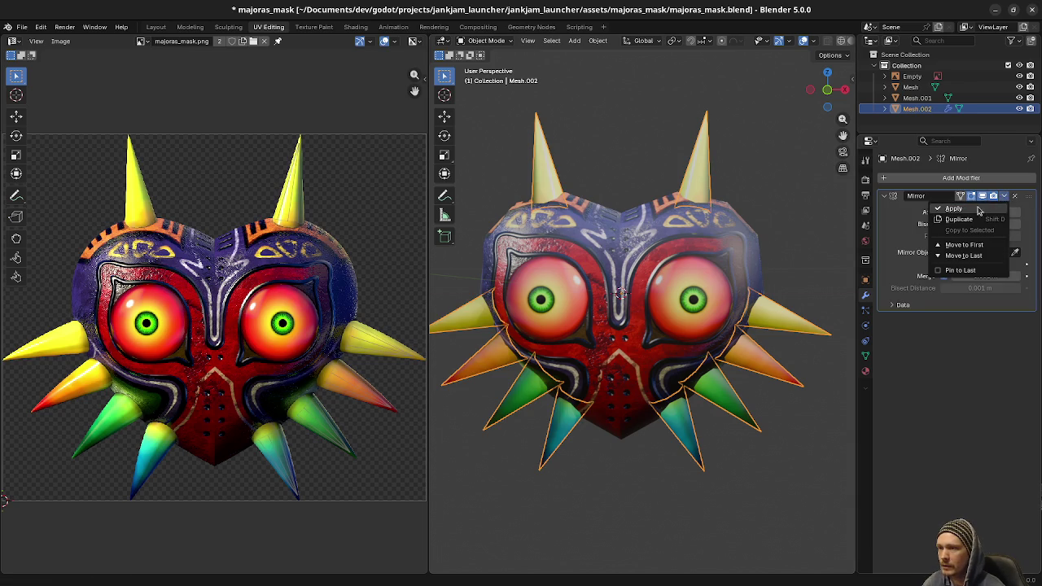
{"action": "left_click", "coordinate": [986, 210]}
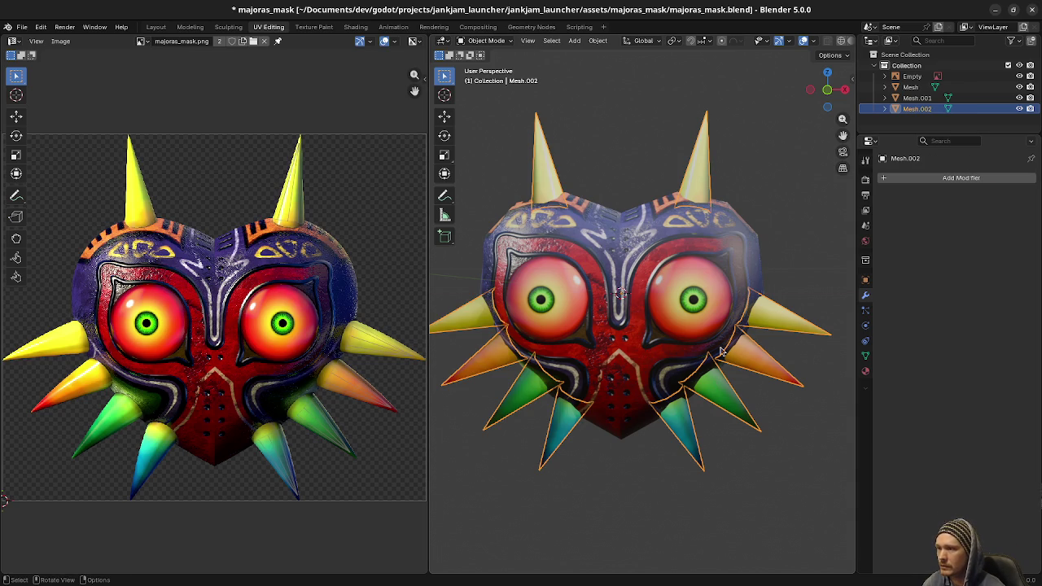
{"action": "left_click", "coordinate": [717, 314]}
{"action": "left_click", "coordinate": [785, 317]}
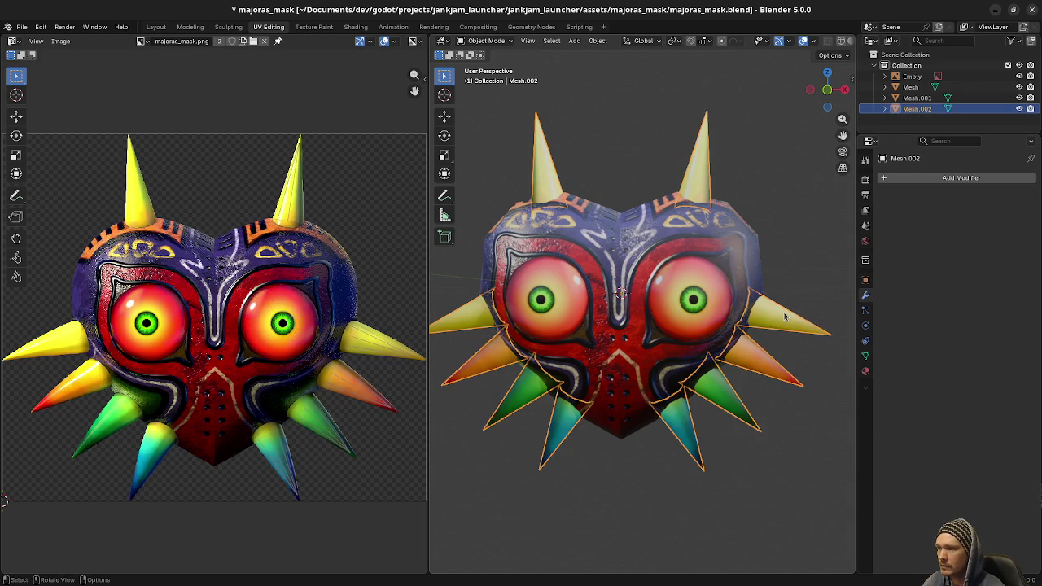
{"action": "left_click", "coordinate": [692, 238], "text": "shift"}
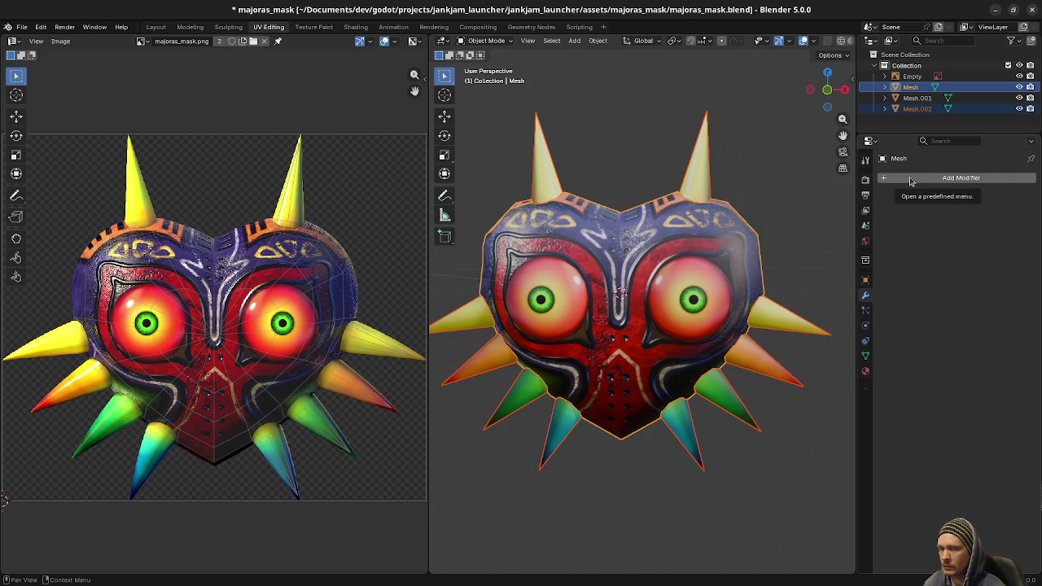
- Join the selected face, eyes and spikes into one object, Mesh.001
{"action": "left_click", "coordinate": [910, 180]}
{"action": "mouse_move", "coordinate": [910, 181]}
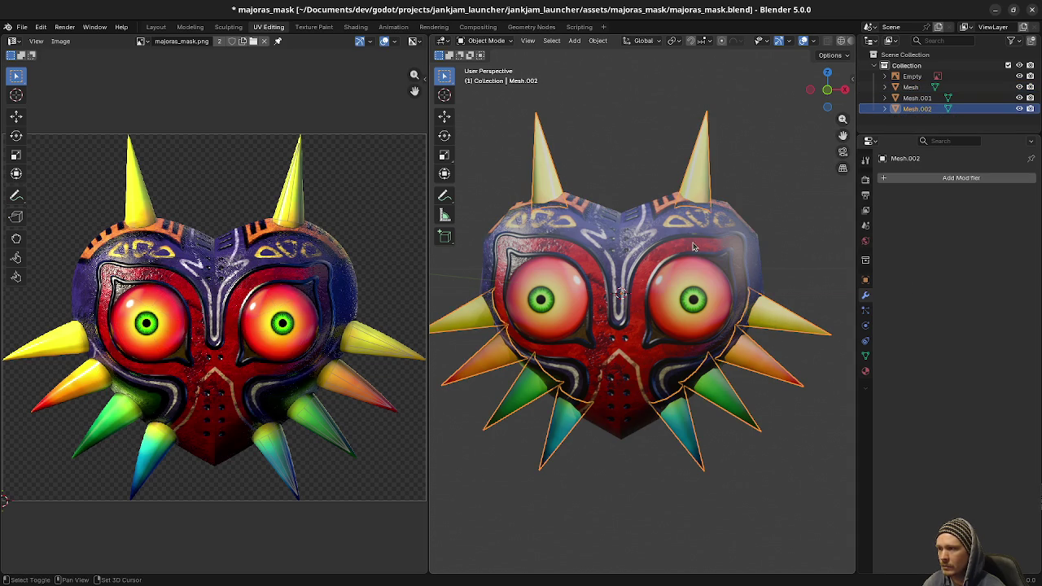
{"action": "key", "text": "F3"}
{"action": "type", "text": "delete"}
{"action": "key", "text": "Return"}
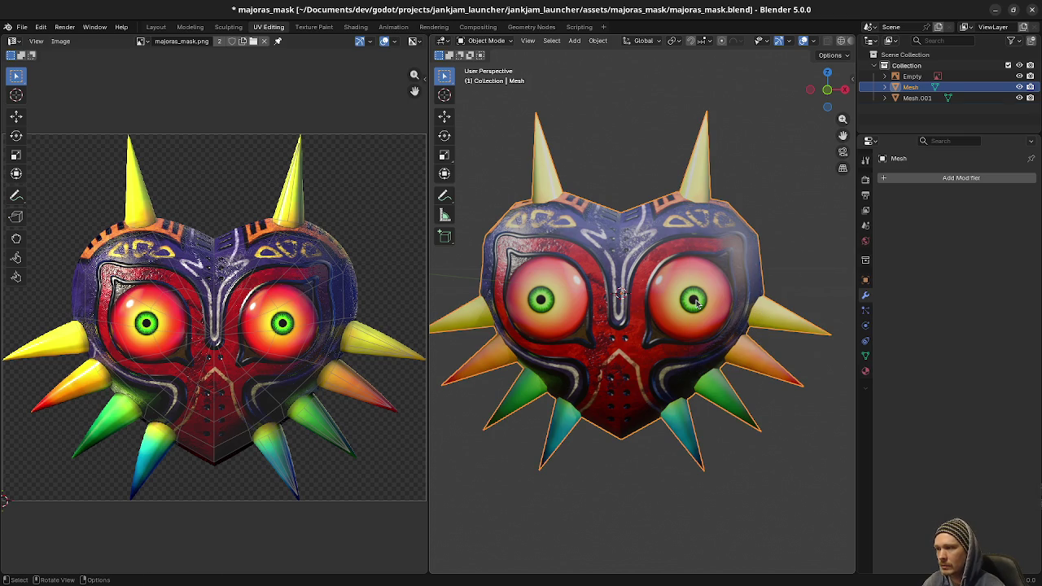
{"action": "key", "text": "Delete"}
- Select all objects, deselect the mask, and save majoras_mask.blend
{"action": "key", "text": "F3"}
{"action": "type", "text": "select all"}
{"action": "key", "text": "Return"}
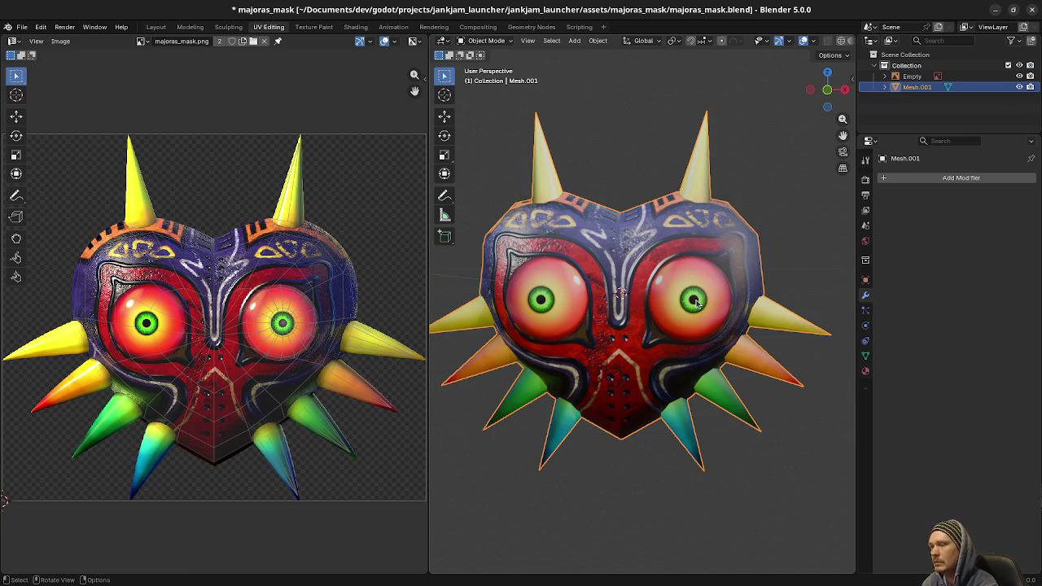
{"action": "scroll", "coordinate": [656, 474], "scroll_direction": "down", "scroll_amount": 1}
{"action": "left_click", "coordinate": [656, 474]}
{"action": "mouse_move", "coordinate": [616, 451]}
{"action": "left_mouse_down"}
{"action": "mouse_move", "coordinate": [689, 464]}
{"action": "mouse_move", "coordinate": [747, 436]}
{"action": "left_mouse_up"}
{"action": "key", "text": "ctrl+s"}
{"action": "mouse_move", "coordinate": [755, 365]}
{"action": "left_mouse_down"}
{"action": "mouse_move", "coordinate": [775, 355]}
{"action": "mouse_move", "coordinate": [749, 353]}
{"action": "mouse_move", "coordinate": [791, 342]}
{"action": "mouse_move", "coordinate": [686, 352]}
{"action": "mouse_move", "coordinate": [710, 355]}
{"action": "left_mouse_up"}
- Select the merged mask object and check its name in the Outliner
{"action": "left_click", "coordinate": [649, 342]}
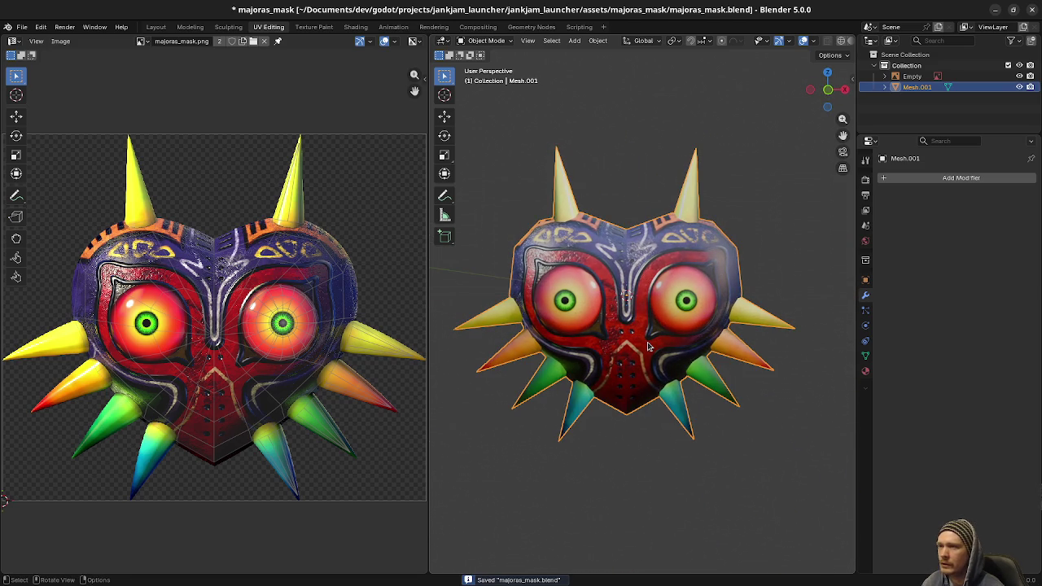
{"action": "double_click", "coordinate": [918, 88]}
{"action": "key", "text": "Escape"}
- Delete the leftover Empty, save the blend file, and minimize Blender
{"action": "left_click", "coordinate": [912, 76]}
{"action": "right_click", "coordinate": [912, 78]}
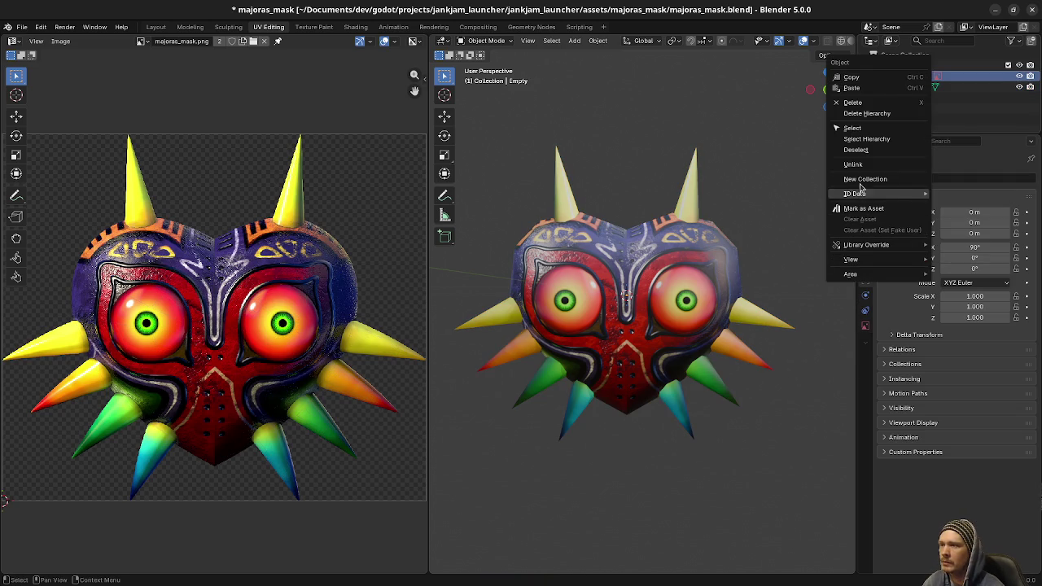
{"action": "left_click", "coordinate": [857, 103]}
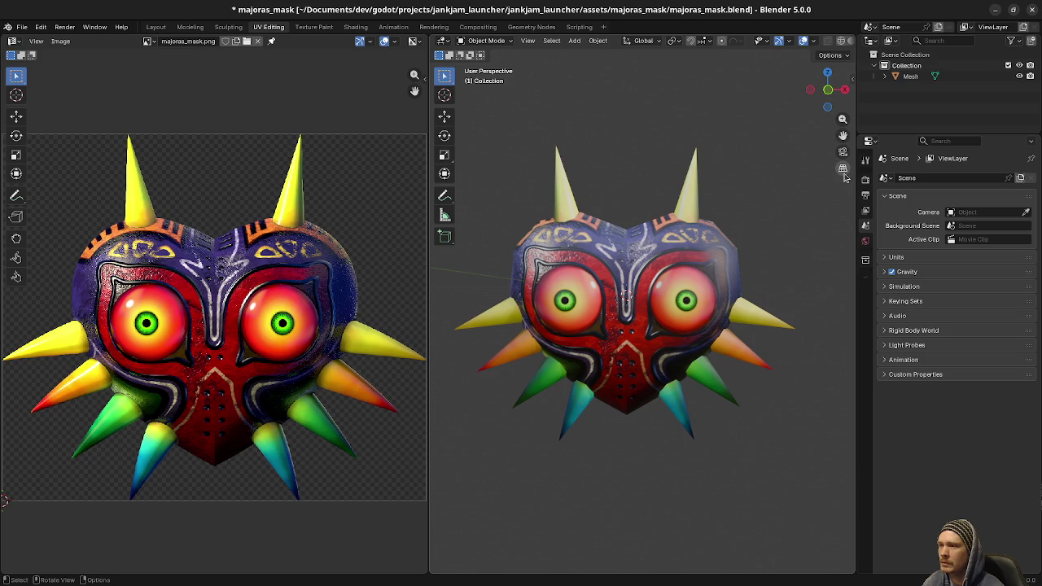
{"action": "key", "text": "ctrl+s"}
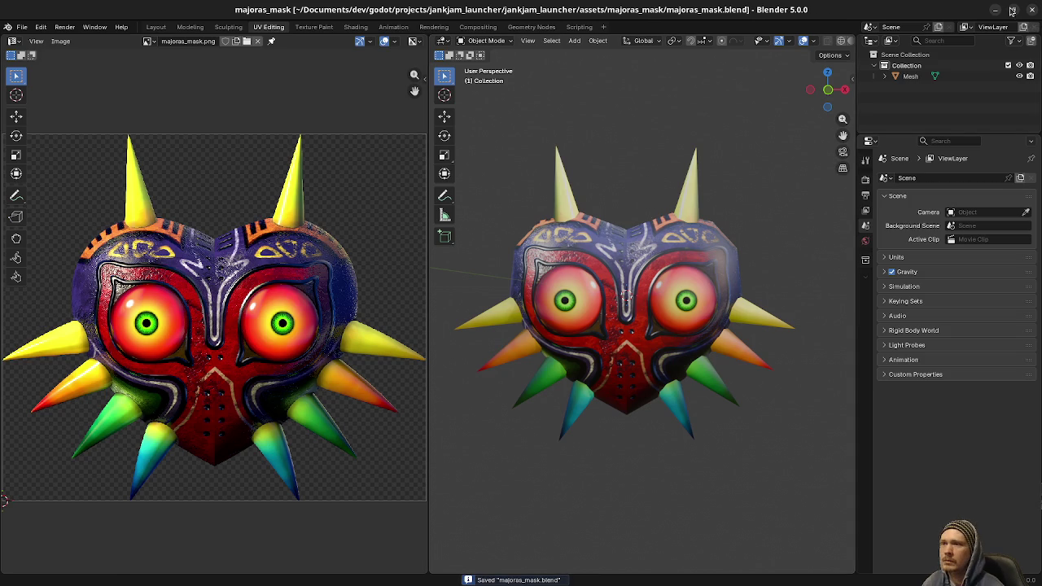
{"action": "left_click", "coordinate": [995, 10]}
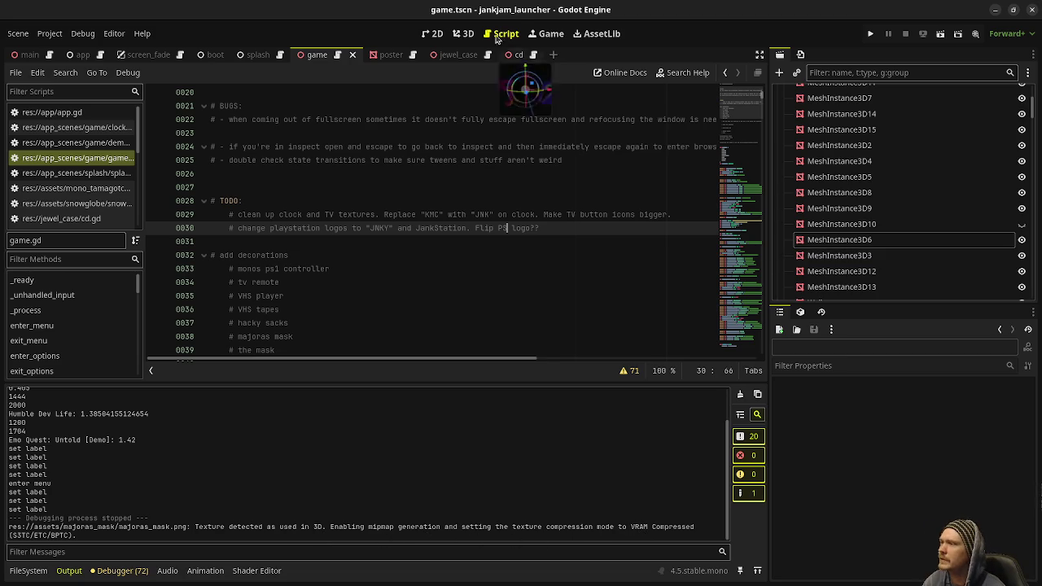
- Switch the editor to the 3D view of the game scene and look around it
{"action": "left_click", "coordinate": [464, 33]}
{"action": "mouse_move", "coordinate": [472, 214]}
{"action": "left_mouse_down"}
{"action": "mouse_move", "coordinate": [505, 244]}
{"action": "mouse_move", "coordinate": [562, 268]}
{"action": "left_mouse_up"}
{"action": "scroll", "coordinate": [868, 226], "scroll_direction": "up", "scroll_amount": 2}
{"action": "scroll", "coordinate": [868, 227], "scroll_direction": "up", "scroll_amount": 2}
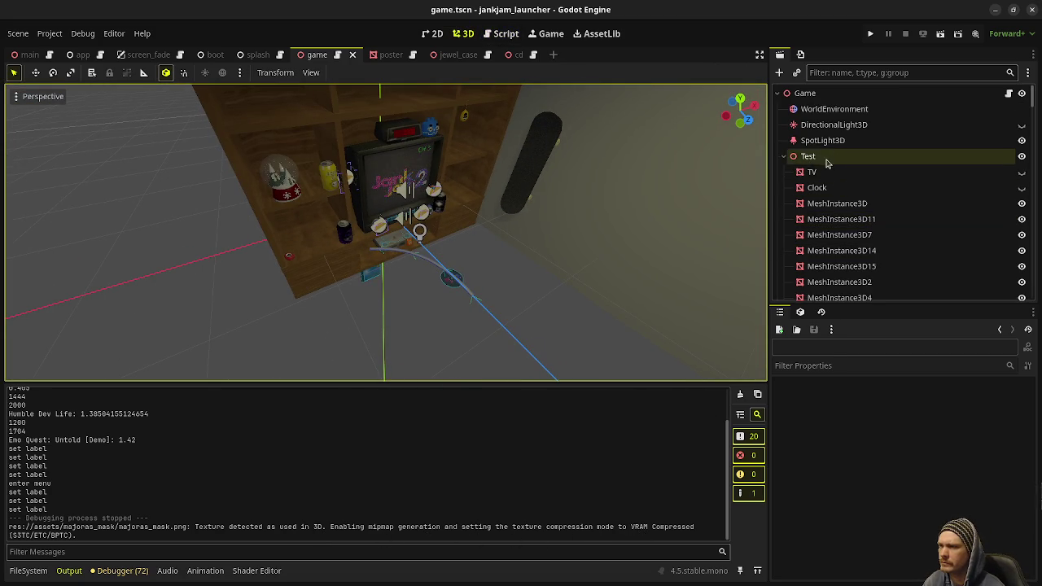
{"action": "scroll", "coordinate": [886, 188], "scroll_direction": "down", "scroll_amount": 5}
{"action": "left_click_drag", "start_coordinate": [1032, 124], "coordinate": [1031, 287]}
{"action": "scroll", "coordinate": [840, 285], "scroll_direction": "up", "scroll_amount": 4}
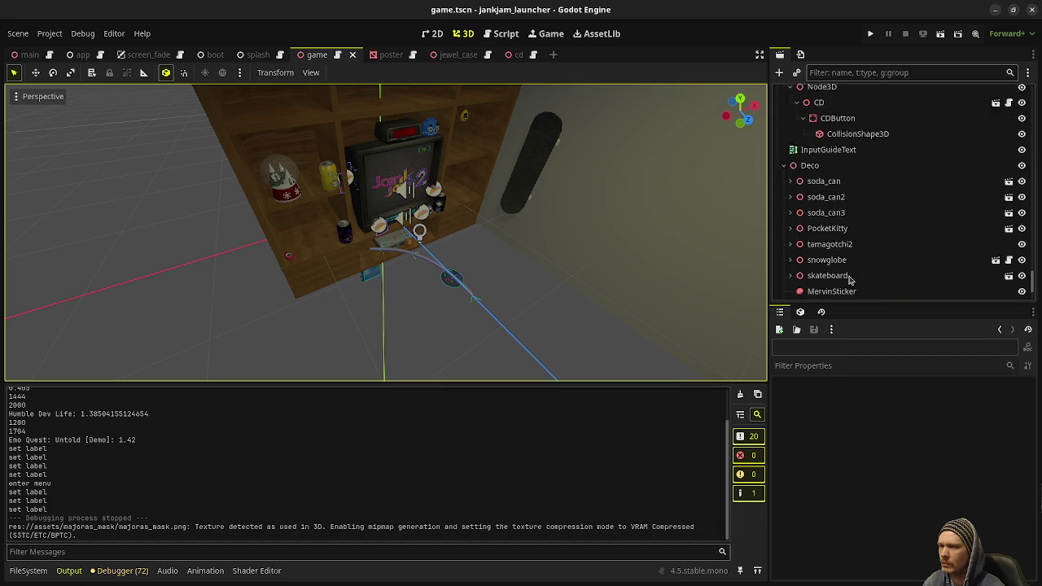
- Move the Path3D node toward the lower left, then select the Deco node
{"action": "left_click", "coordinate": [817, 192]}
{"action": "scroll", "coordinate": [817, 192], "scroll_direction": "down", "scroll_amount": 3}
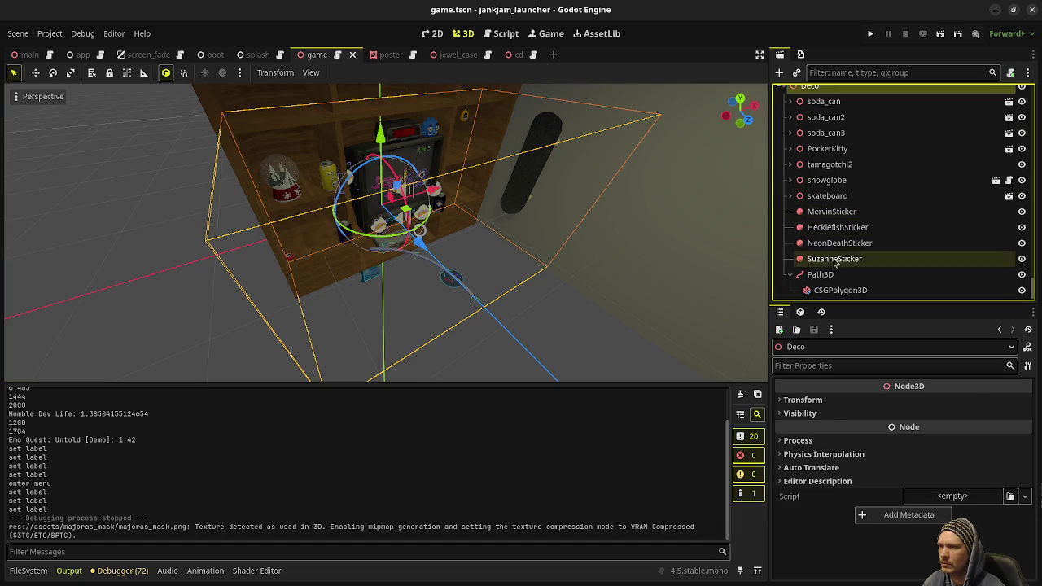
{"action": "left_click", "coordinate": [845, 276]}
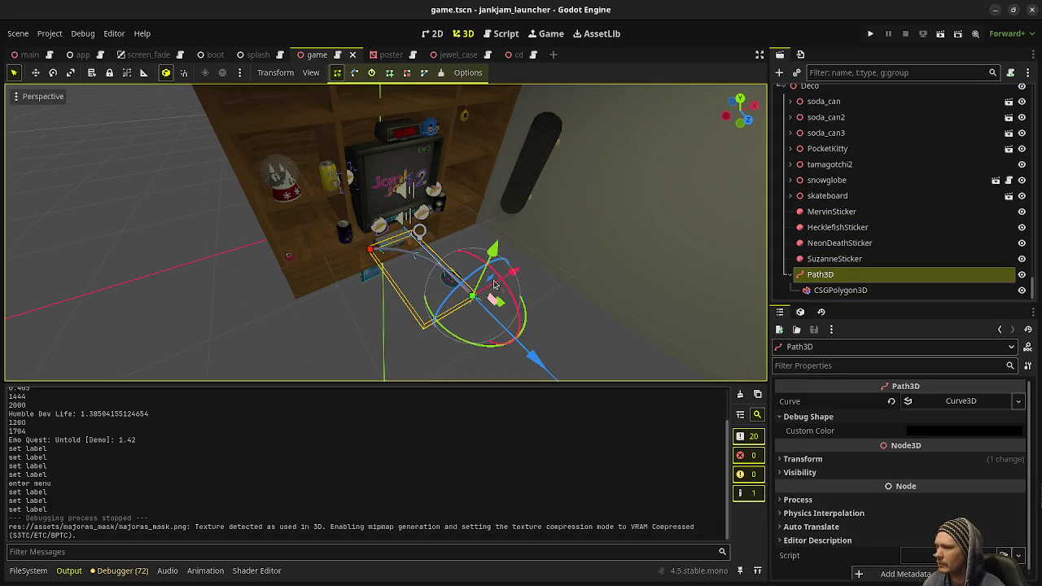
{"action": "left_click_drag", "start_coordinate": [514, 275], "coordinate": [208, 374]}
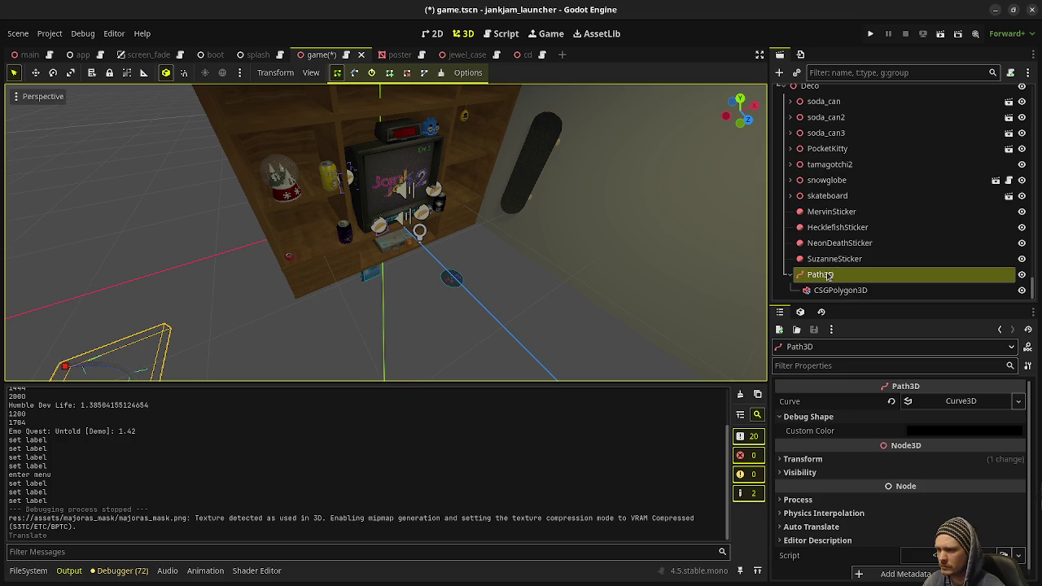
{"action": "scroll", "coordinate": [826, 228], "scroll_direction": "up", "scroll_amount": 3}
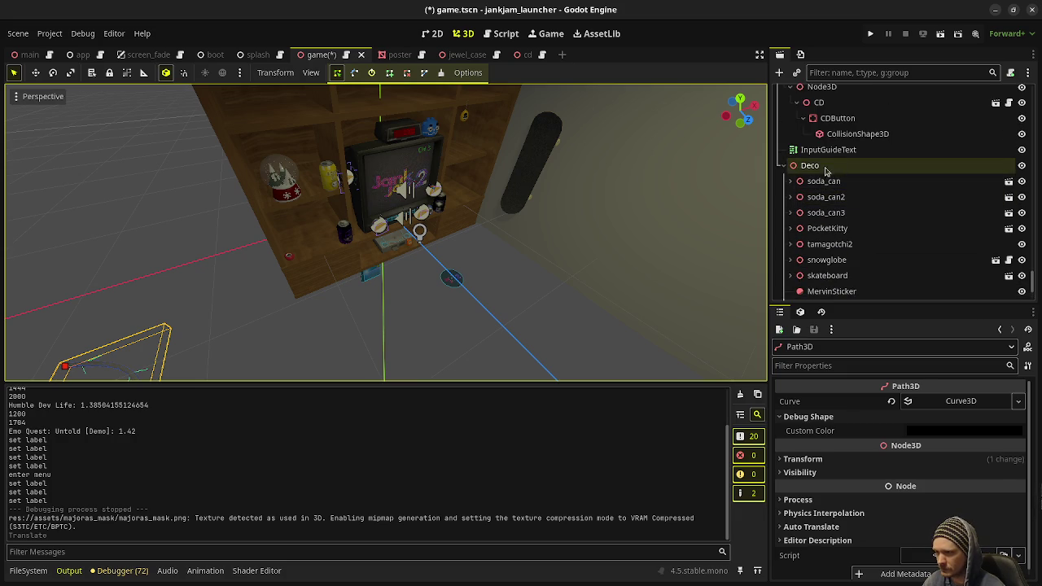
{"action": "left_click", "coordinate": [825, 167]}
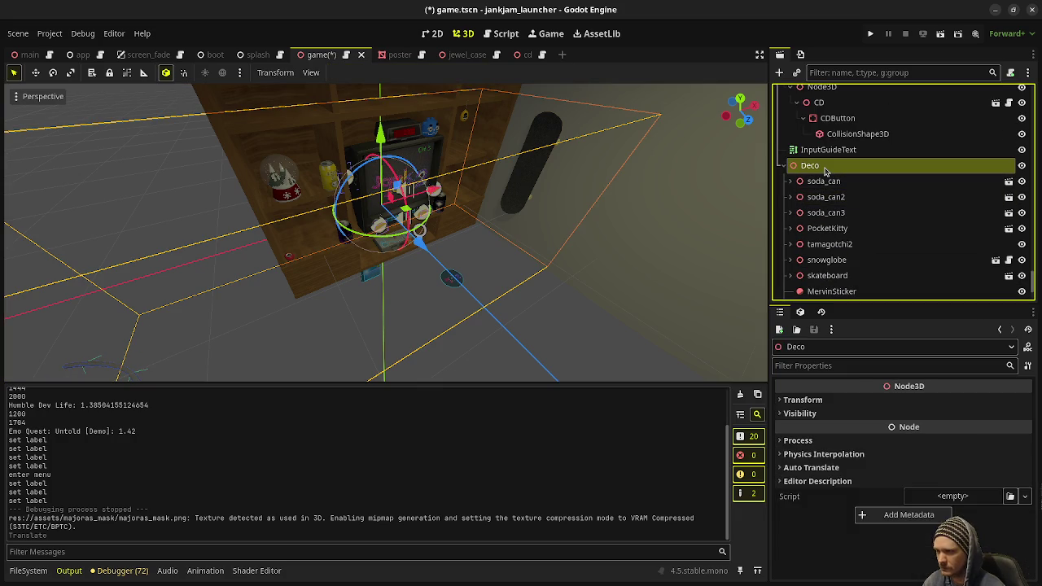
- Browse the FileSystem dock to the majoras_mask folder, collapsing jewel_case
{"action": "left_click", "coordinate": [41, 569]}
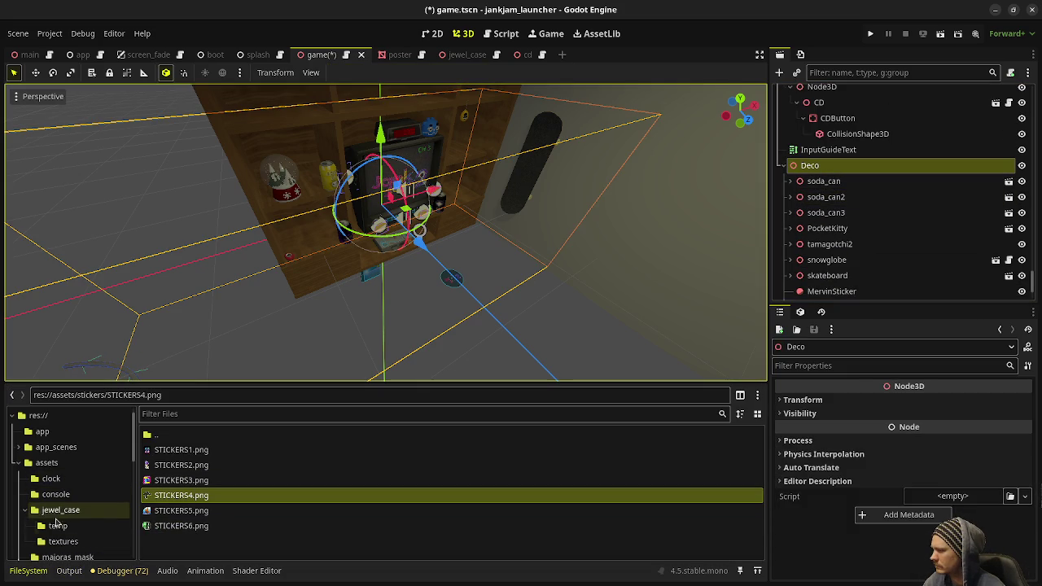
{"action": "left_click", "coordinate": [26, 511]}
{"action": "scroll", "coordinate": [57, 505], "scroll_direction": "down", "scroll_amount": 1}
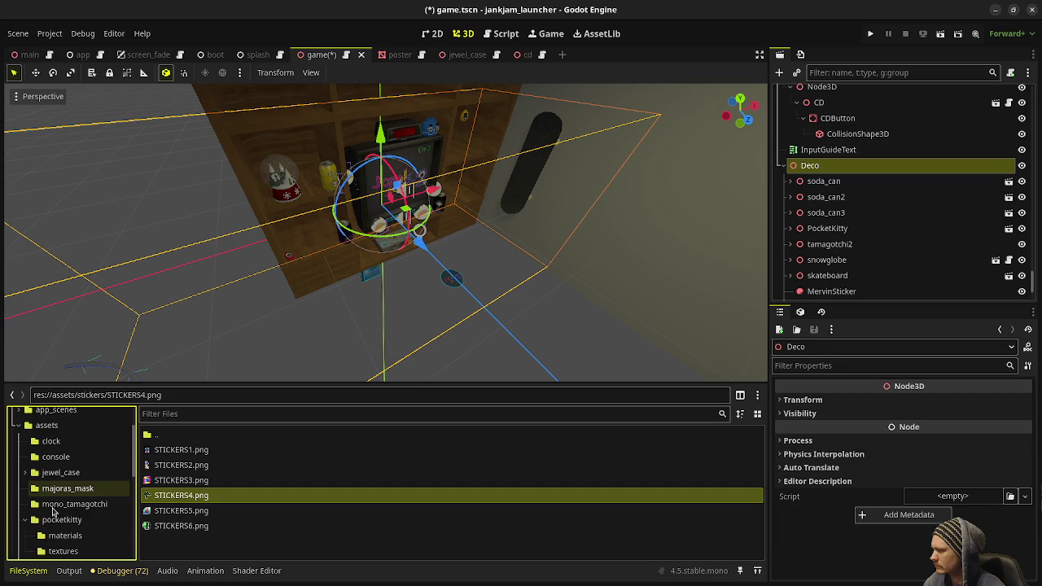
{"action": "left_click", "coordinate": [62, 489]}
- Place the majoras_mask model in the scene, rotate it about 75°, and slide it beside the shelf
{"action": "mouse_move", "coordinate": [167, 450]}
{"action": "left_mouse_down"}
{"action": "mouse_move", "coordinate": [688, 271]}
{"action": "mouse_move", "coordinate": [825, 169]}
{"action": "left_mouse_up"}
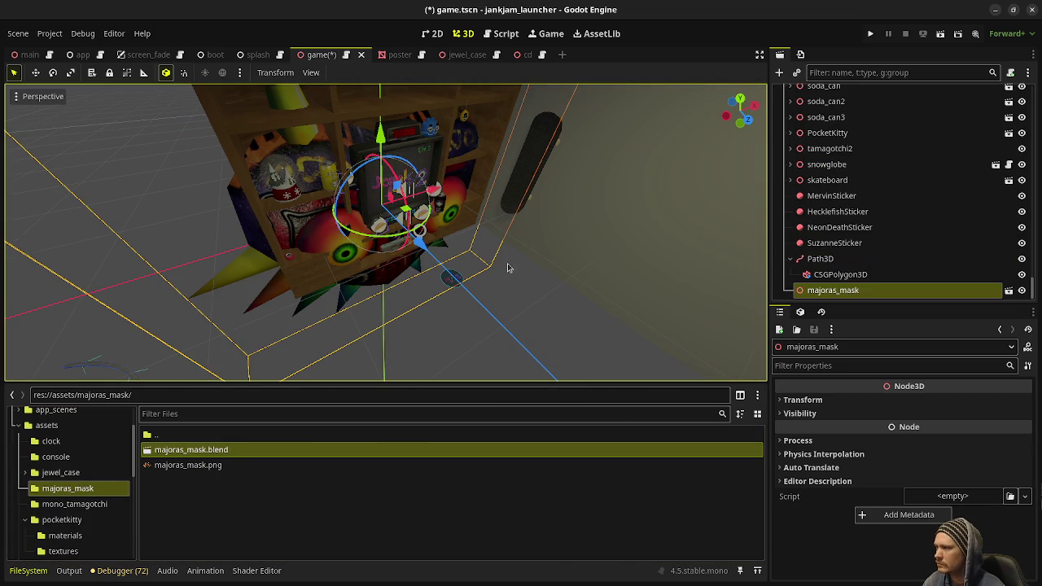
{"action": "left_click_drag", "start_coordinate": [380, 242], "coordinate": [298, 223]}
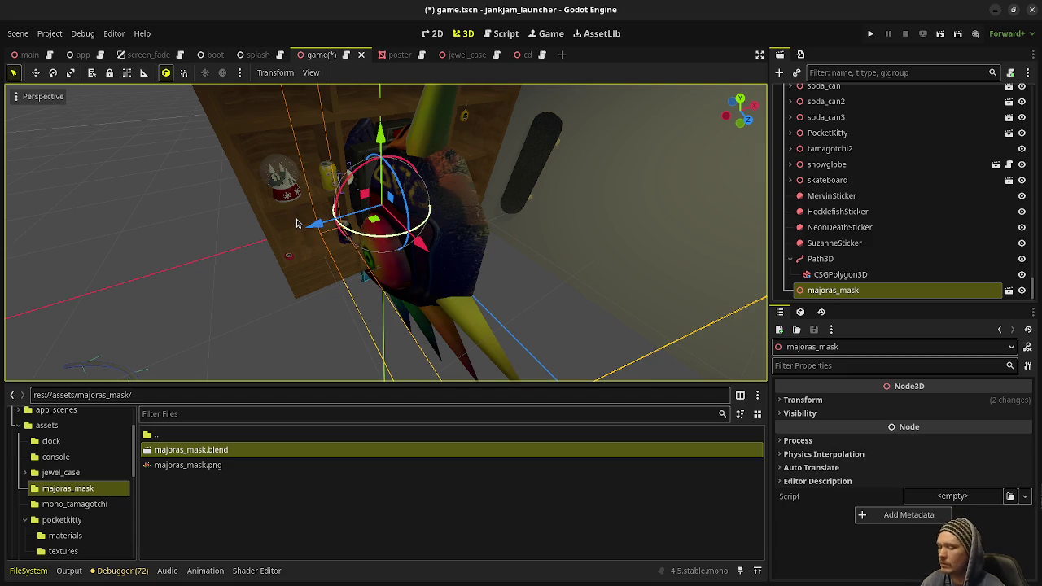
{"action": "key", "text": "KP_7"}
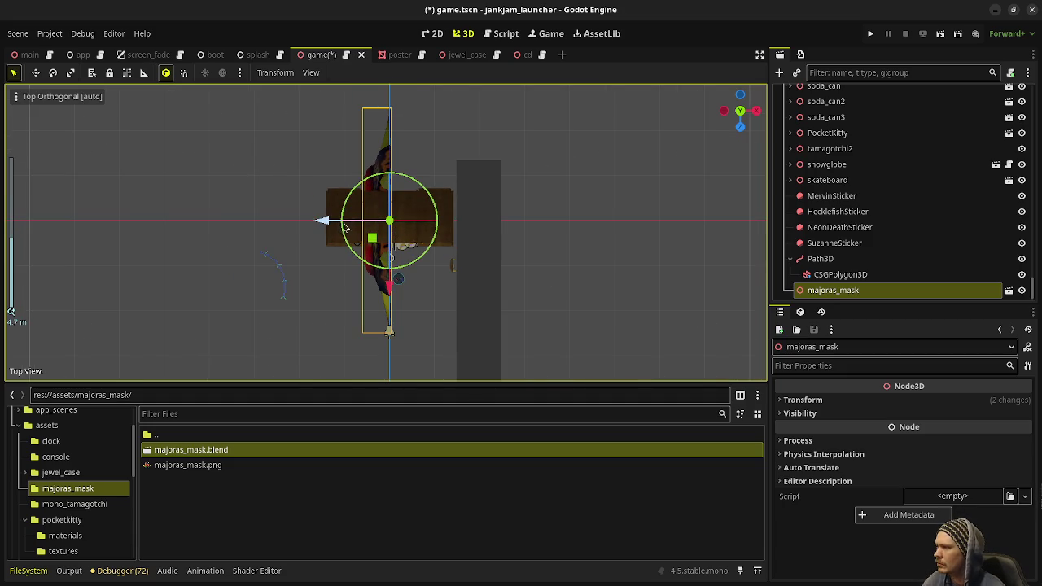
{"action": "mouse_move", "coordinate": [370, 237]}
{"action": "left_mouse_down"}
{"action": "mouse_move", "coordinate": [388, 319]}
{"action": "mouse_move", "coordinate": [429, 359]}
{"action": "mouse_move", "coordinate": [442, 352]}
{"action": "mouse_move", "coordinate": [439, 337]}
{"action": "left_mouse_up"}
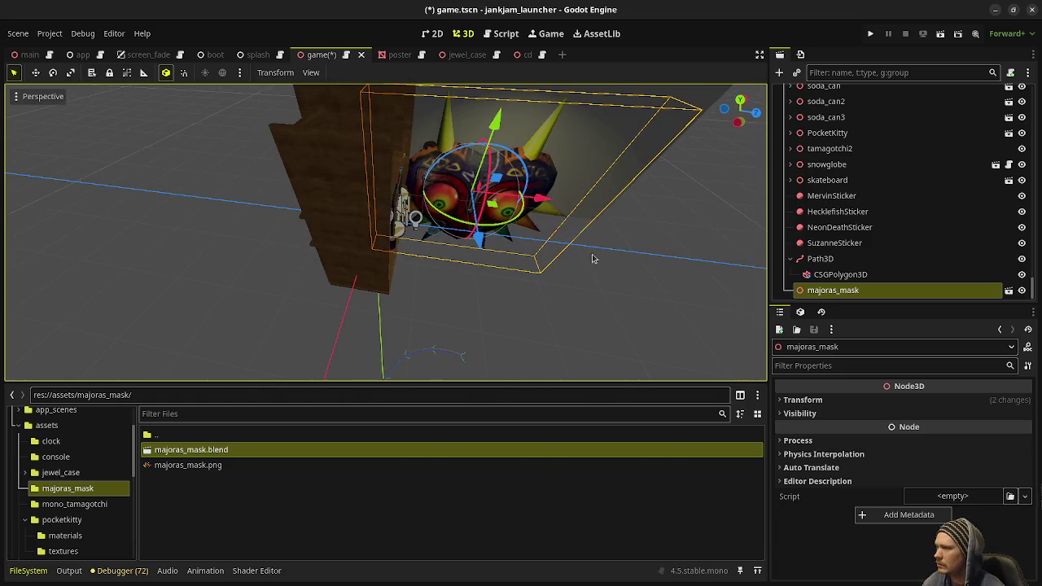
{"action": "scroll", "coordinate": [550, 270], "scroll_direction": "up", "scroll_amount": 5}
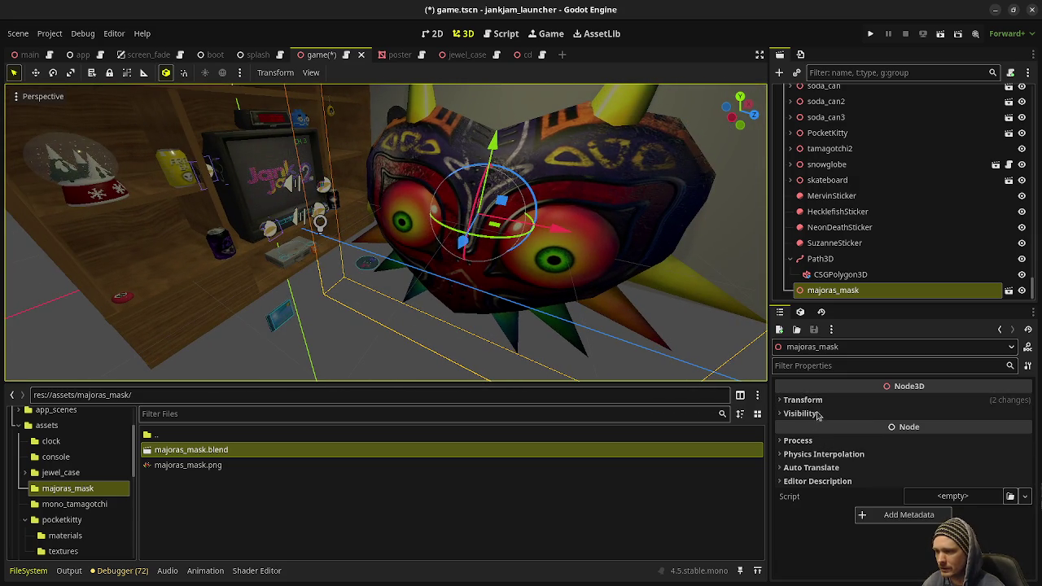
- Set the mask's scale to 0.165, then save the scene and run the game
{"action": "left_click", "coordinate": [826, 399]}
{"action": "mouse_move", "coordinate": [817, 508]}
{"action": "left_mouse_down"}
{"action": "mouse_move", "coordinate": [745, 508]}
{"action": "mouse_move", "coordinate": [753, 508]}
{"action": "left_mouse_up"}
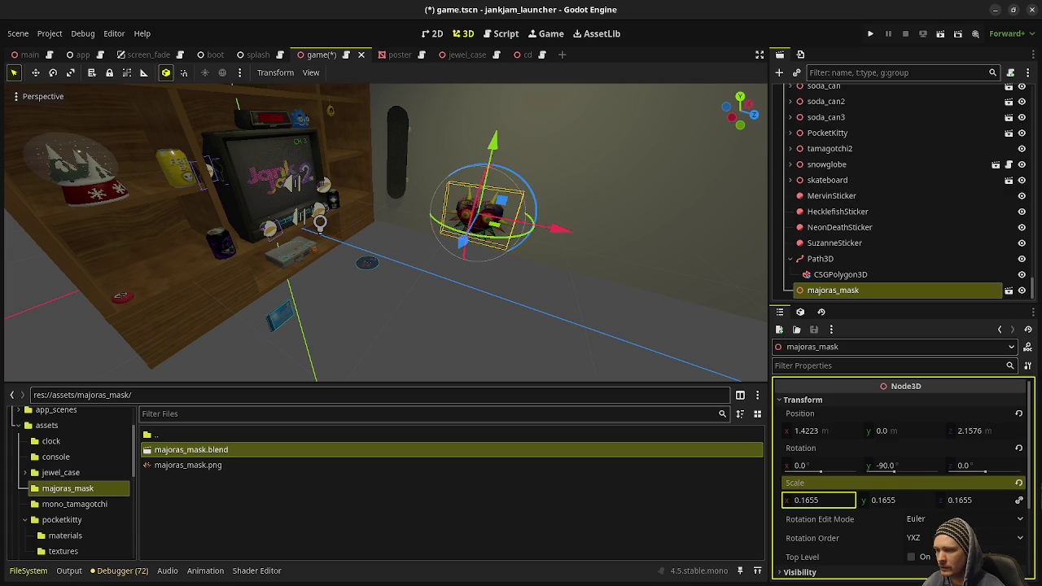
{"action": "type", "text": "0.165"}
{"action": "key", "text": "Return"}
{"action": "key", "text": "F5"}
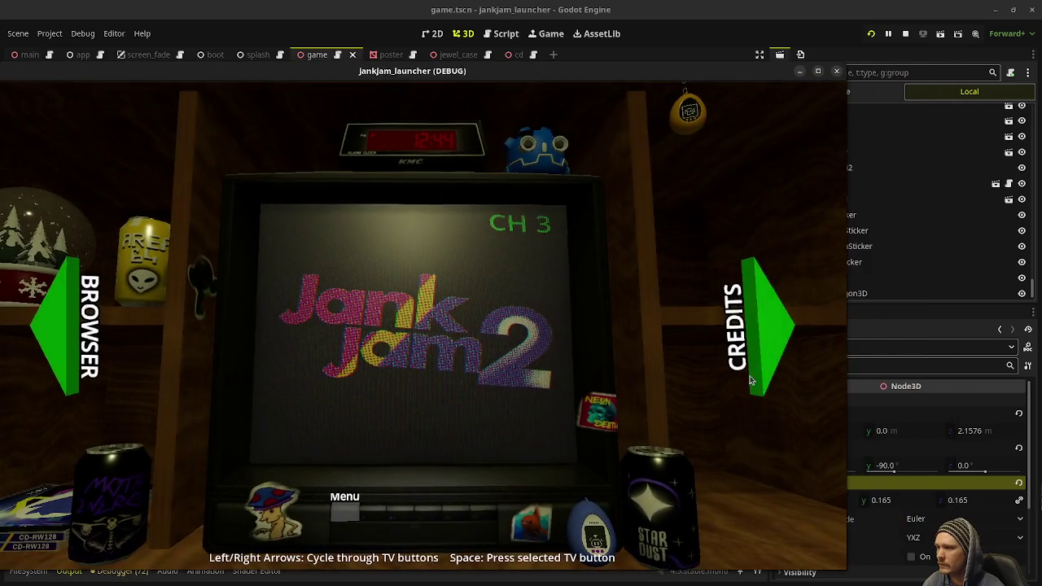
- Show the Mind Palace poster in an always-on-top game window beside the editor, then select majoras_mask
{"action": "left_click", "coordinate": [744, 348]}
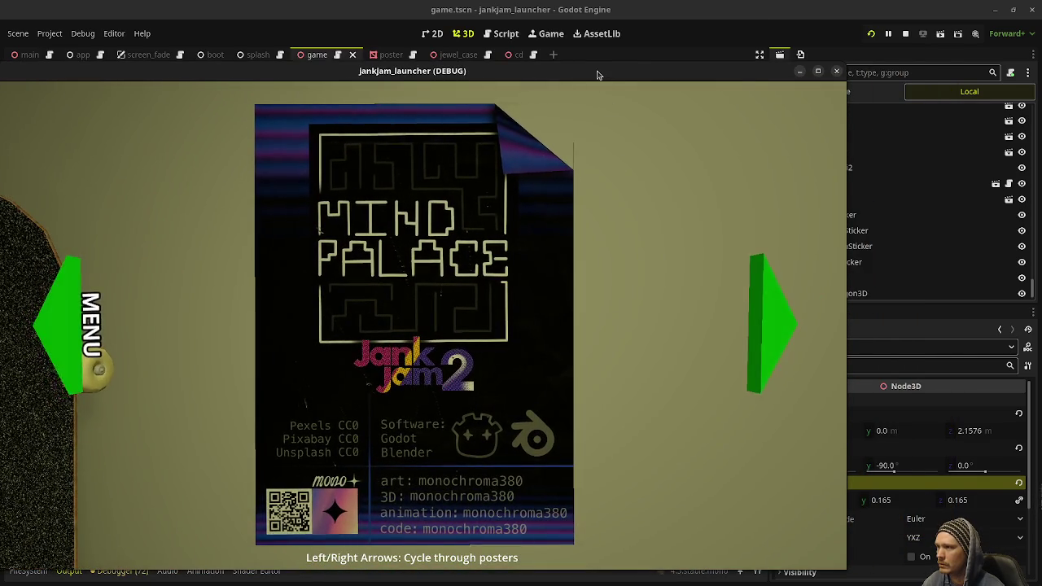
{"action": "mouse_move", "coordinate": [598, 73]}
{"action": "left_mouse_down"}
{"action": "mouse_move", "coordinate": [486, 53]}
{"action": "mouse_move", "coordinate": [425, 65]}
{"action": "left_mouse_up"}
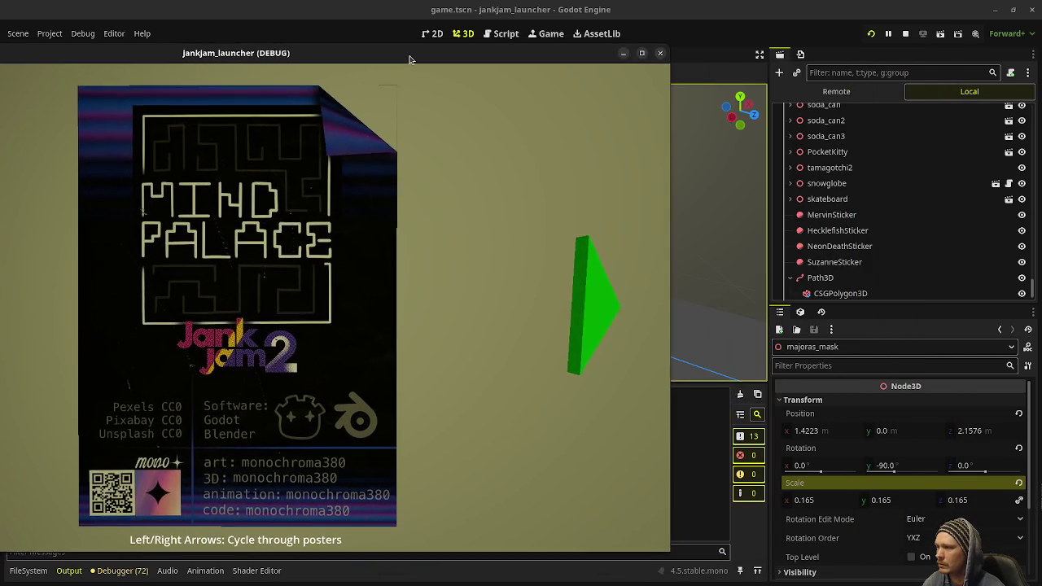
{"action": "right_click", "coordinate": [424, 65]}
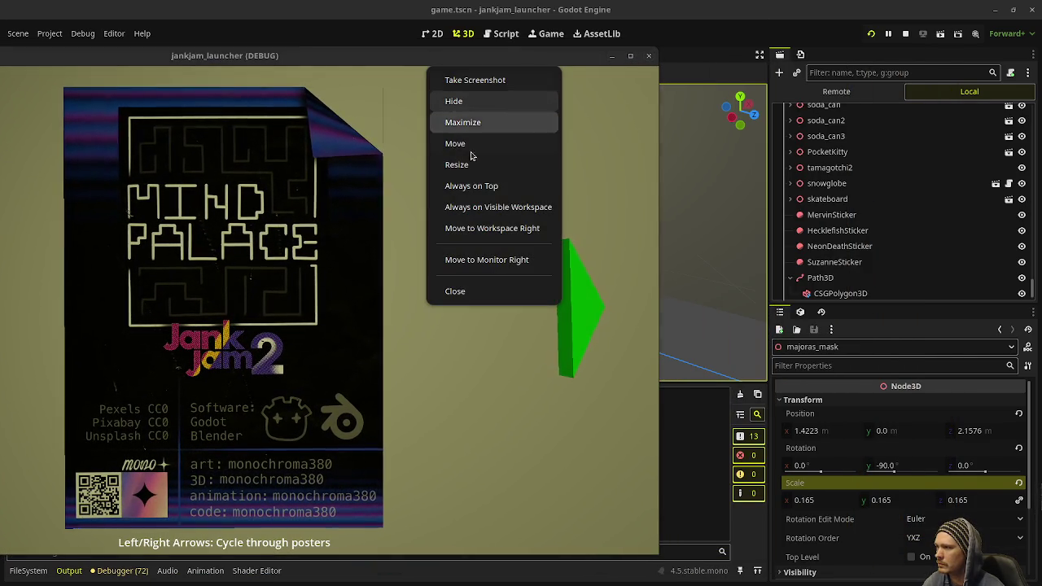
{"action": "left_click", "coordinate": [478, 184]}
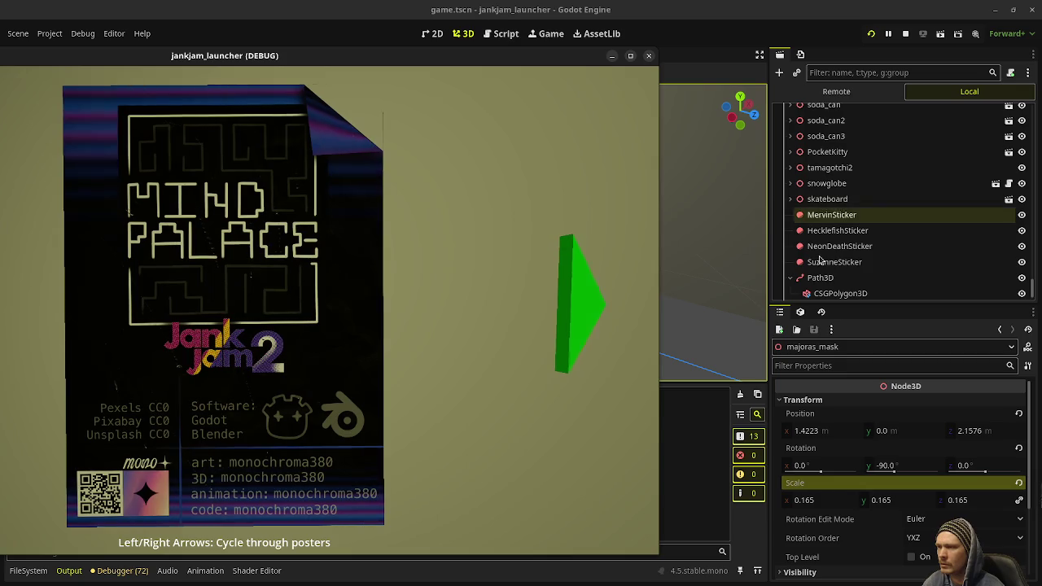
{"action": "left_click", "coordinate": [844, 288]}
{"action": "left_click", "coordinate": [844, 289]}
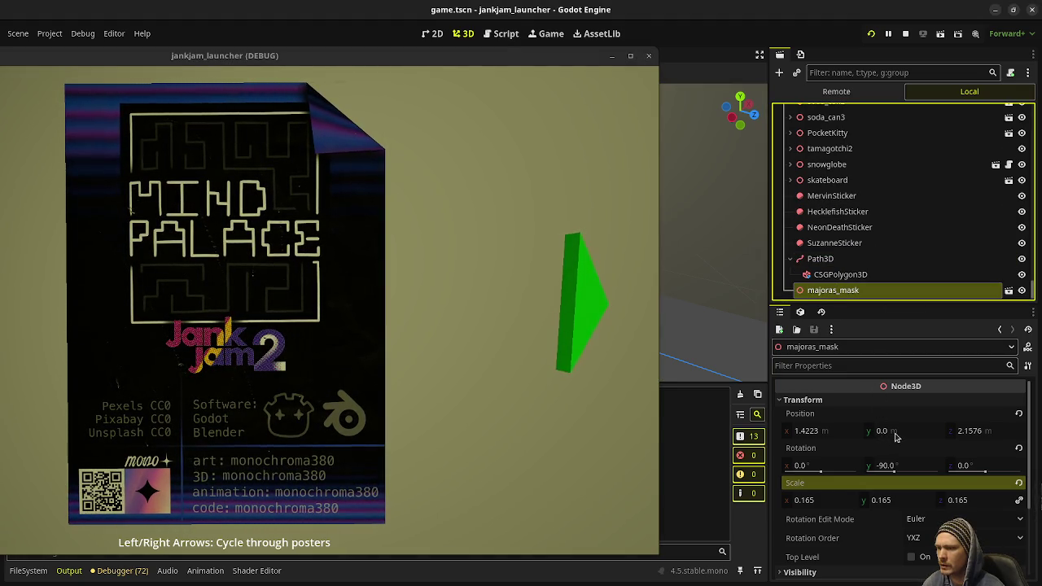
- Adjust the mask's Position values to raise it to y 0.9415 and slide it beside the posters
{"action": "mouse_move", "coordinate": [889, 431]}
{"action": "left_mouse_down"}
{"action": "mouse_move", "coordinate": [915, 431]}
{"action": "mouse_move", "coordinate": [896, 431]}
{"action": "left_mouse_up"}
{"action": "type", "text": "0.155"}
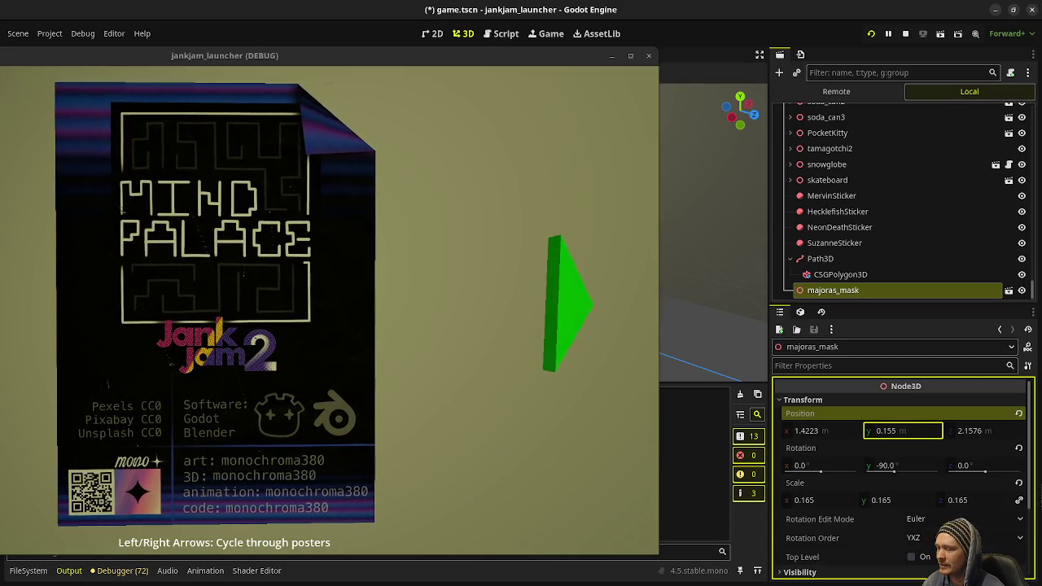
{"action": "left_click_drag", "start_coordinate": [820, 431], "coordinate": [827, 432]}
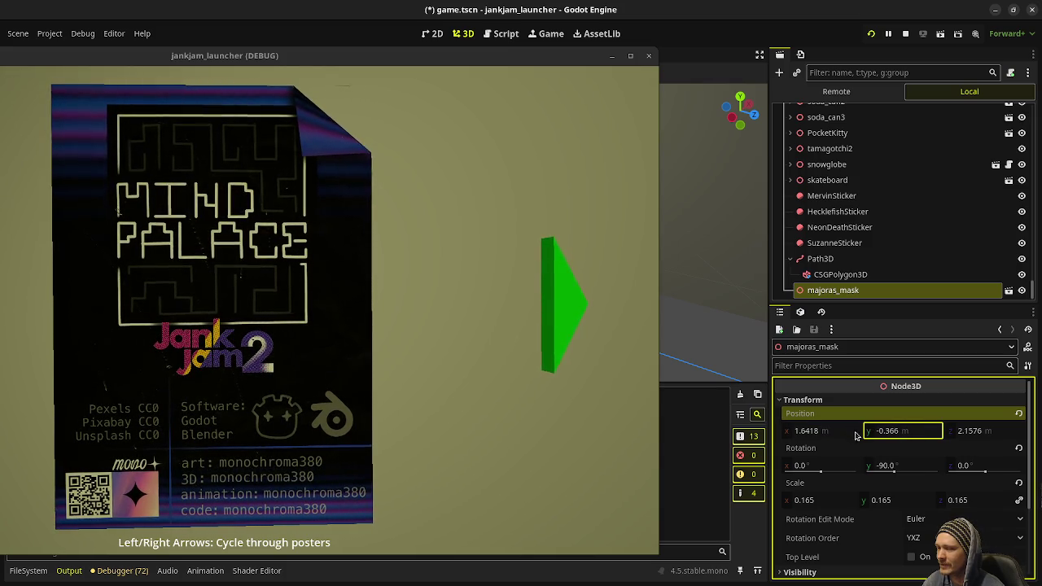
{"action": "left_click_drag", "start_coordinate": [842, 431], "coordinate": [835, 431]}
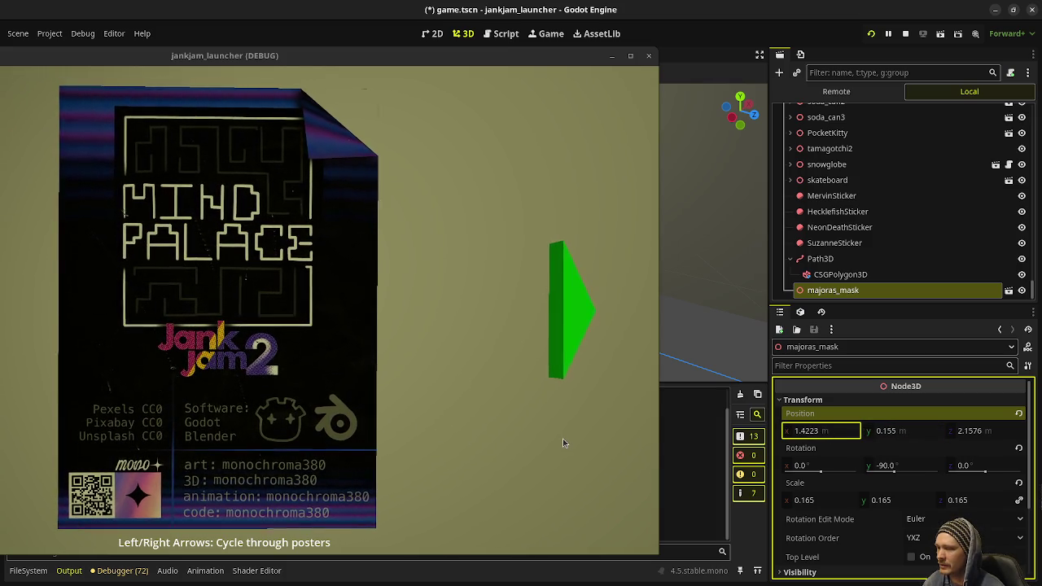
{"action": "key", "text": "ctrl+z"}
{"action": "left_click_drag", "start_coordinate": [912, 430], "coordinate": [953, 431]}
{"action": "mouse_move", "coordinate": [822, 431]}
{"action": "left_mouse_down"}
{"action": "mouse_move", "coordinate": [838, 431]}
{"action": "mouse_move", "coordinate": [806, 430]}
{"action": "left_mouse_up"}
{"action": "left_click_drag", "start_coordinate": [969, 431], "coordinate": [977, 431]}
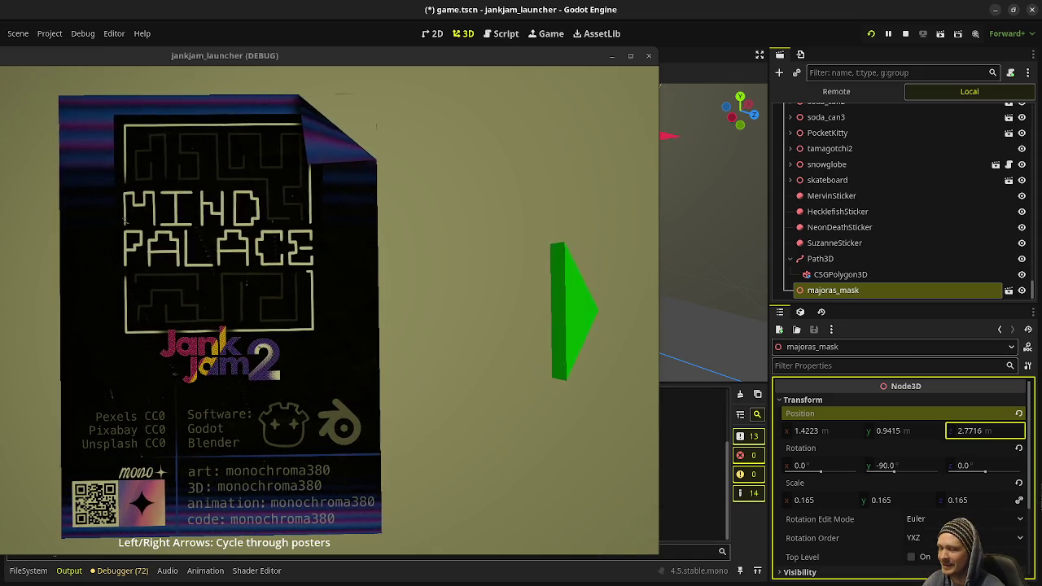
{"action": "mouse_move", "coordinate": [976, 431]}
{"action": "left_mouse_down"}
{"action": "mouse_move", "coordinate": [967, 431]}
{"action": "mouse_move", "coordinate": [978, 431]}
{"action": "left_mouse_up"}
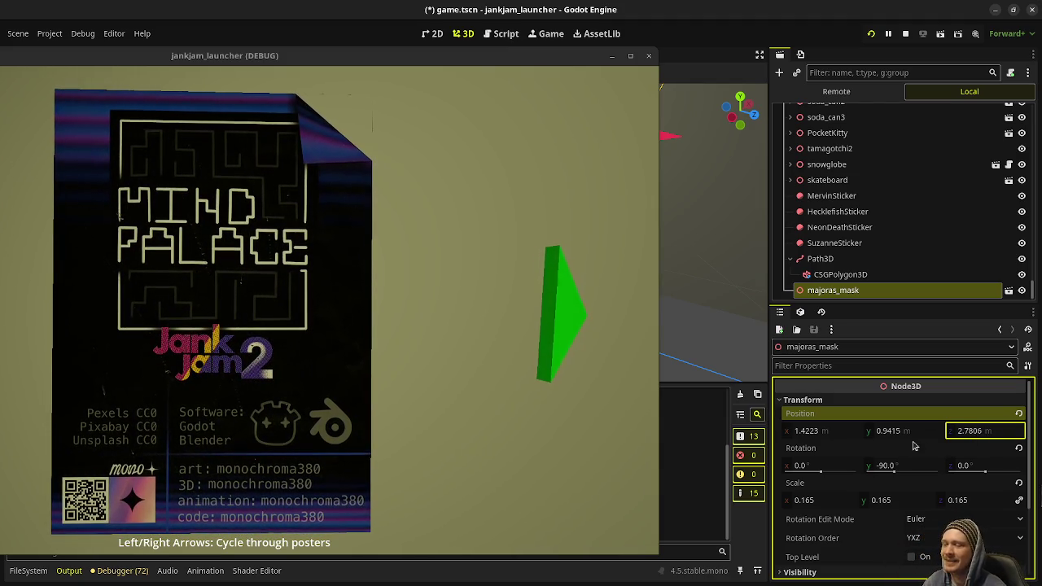
{"action": "left_click_drag", "start_coordinate": [983, 436], "coordinate": [965, 436]}
- Cycle the game to the Meet the Team poster and move its window left of the Inspector
{"action": "left_click", "coordinate": [552, 344]}
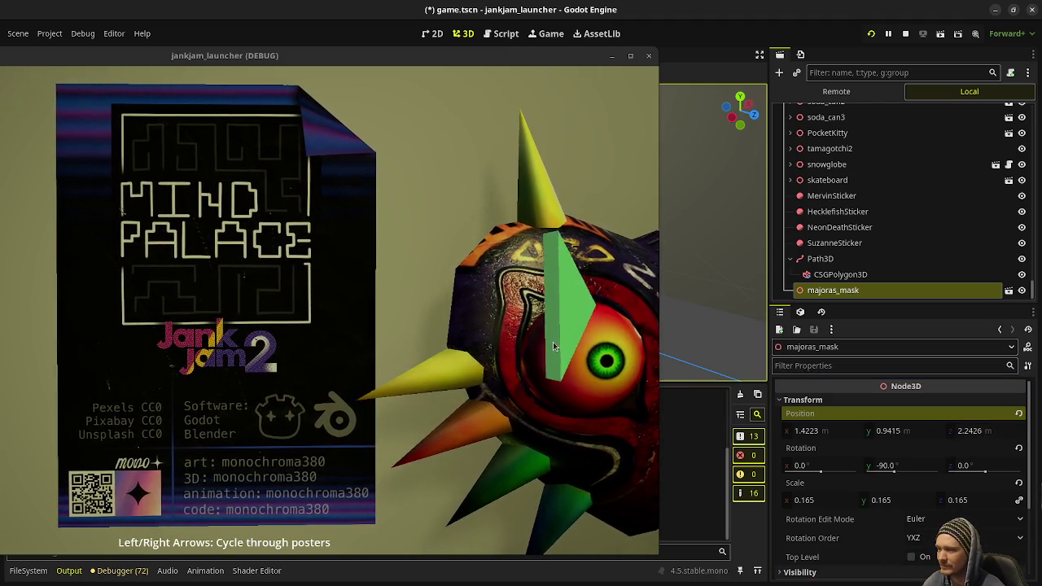
{"action": "key", "text": "Right"}
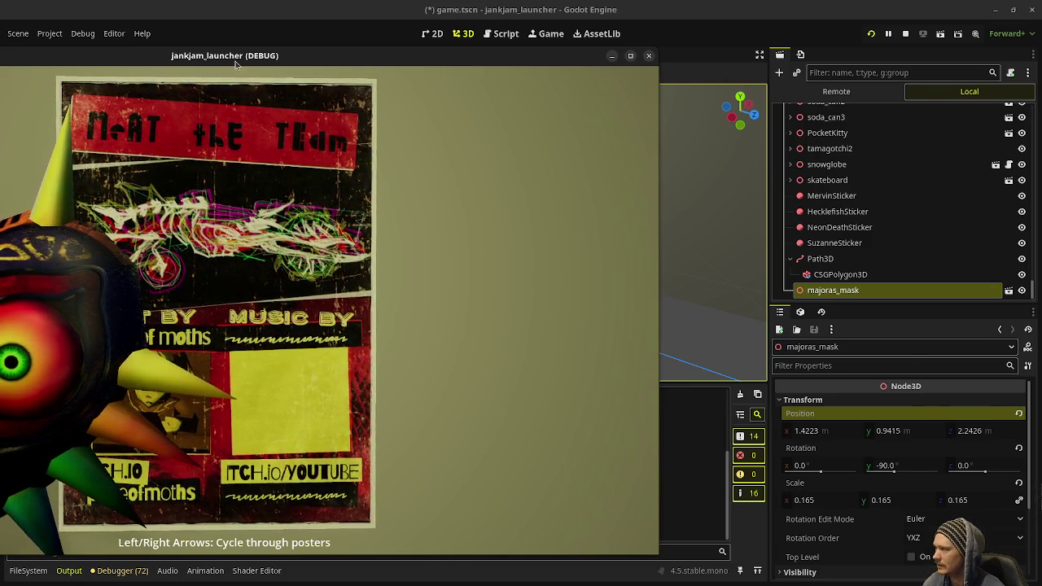
{"action": "double_click", "coordinate": [594, 55]}
{"action": "left_click_drag", "start_coordinate": [595, 55], "coordinate": [443, 65]}
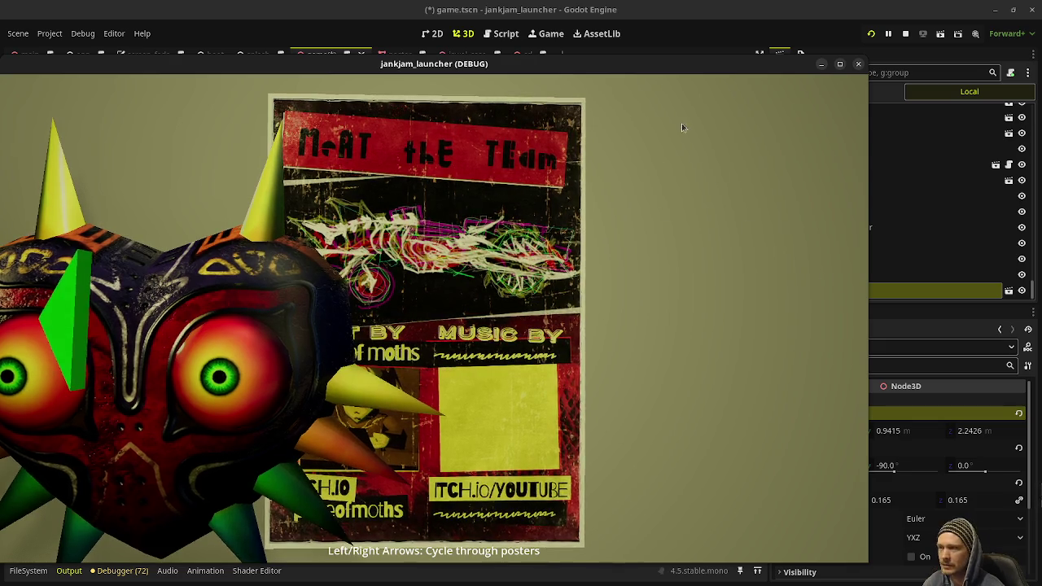
{"action": "left_click_drag", "start_coordinate": [640, 67], "coordinate": [600, 71]}
{"action": "key", "text": "alt+Tab"}
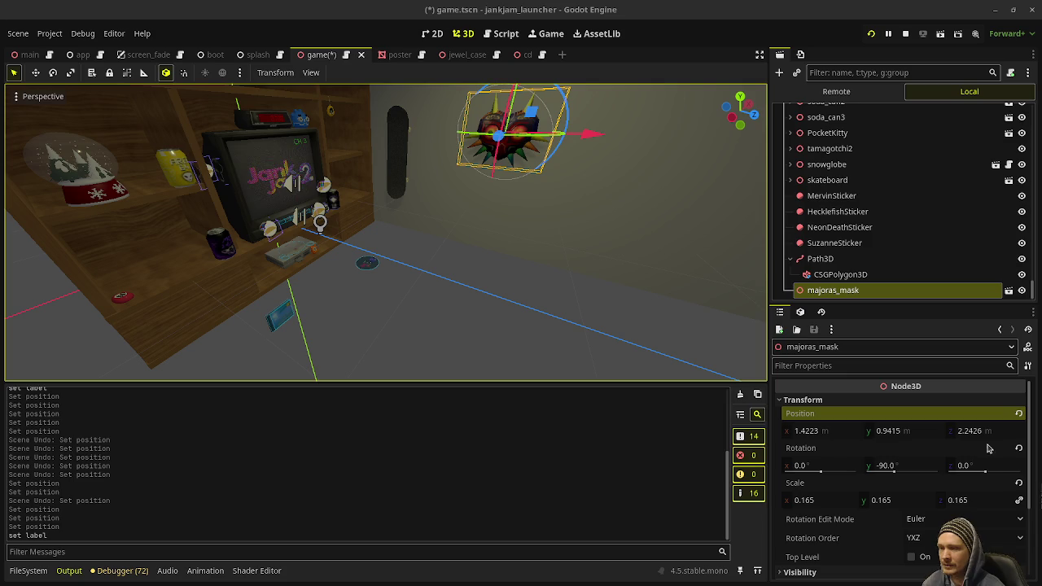
- Fine-tune the mask's z position and shrink its scale to about 0.1015
{"action": "left_click_drag", "start_coordinate": [992, 434], "coordinate": [978, 435]}
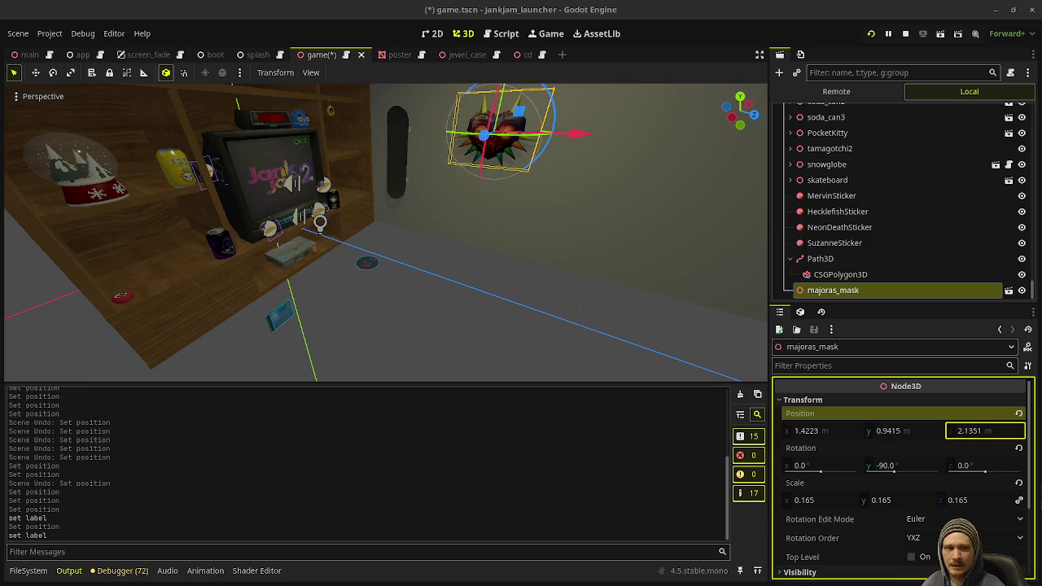
{"action": "left_click_drag", "start_coordinate": [993, 435], "coordinate": [984, 436]}
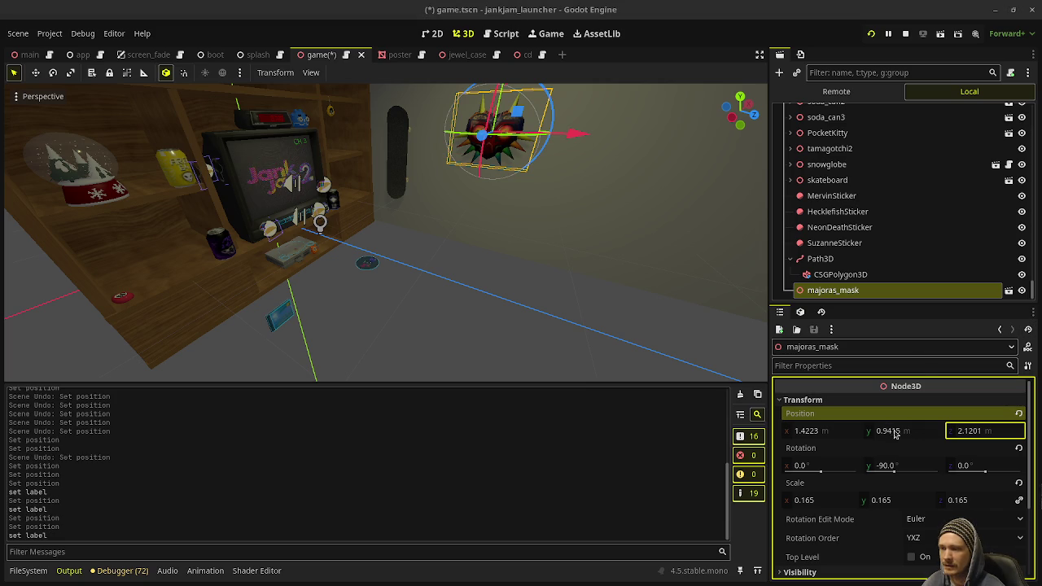
{"action": "left_click_drag", "start_coordinate": [814, 500], "coordinate": [798, 499]}
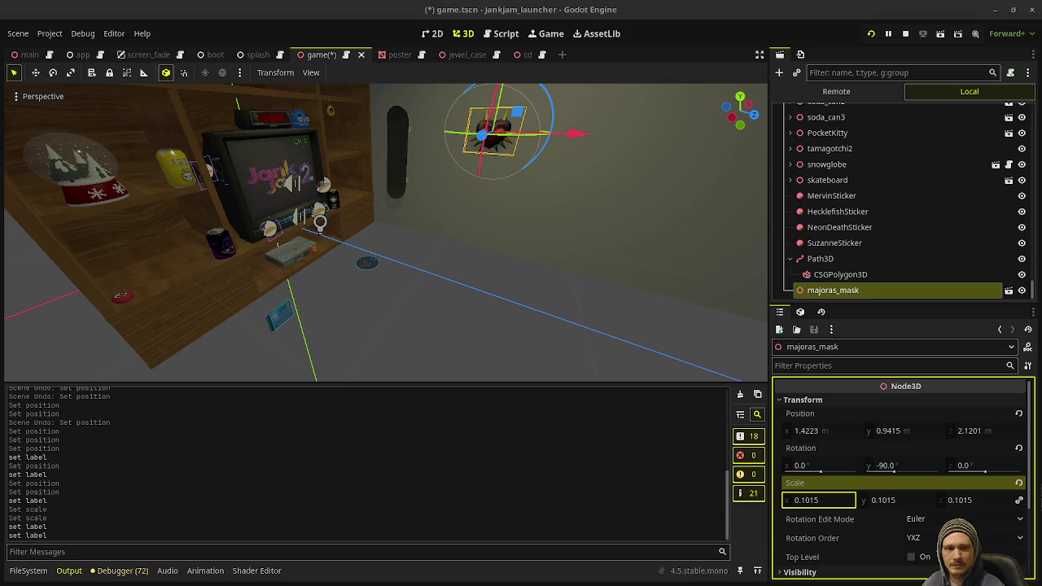
{"action": "mouse_move", "coordinate": [569, 235]}
{"action": "left_mouse_down"}
{"action": "mouse_move", "coordinate": [472, 280]}
{"action": "mouse_move", "coordinate": [570, 299]}
{"action": "mouse_move", "coordinate": [437, 291]}
{"action": "mouse_move", "coordinate": [311, 237]}
{"action": "mouse_move", "coordinate": [340, 234]}
{"action": "left_mouse_up"}
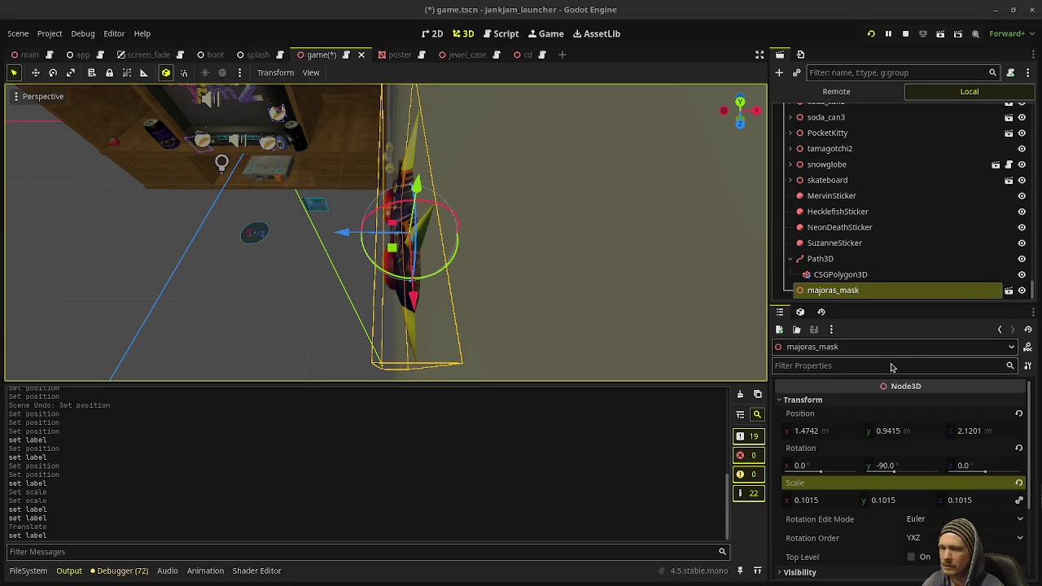
- Commit a 0.1 scale and cycle the running game's posters to check the mask
{"action": "left_click", "coordinate": [816, 504]}
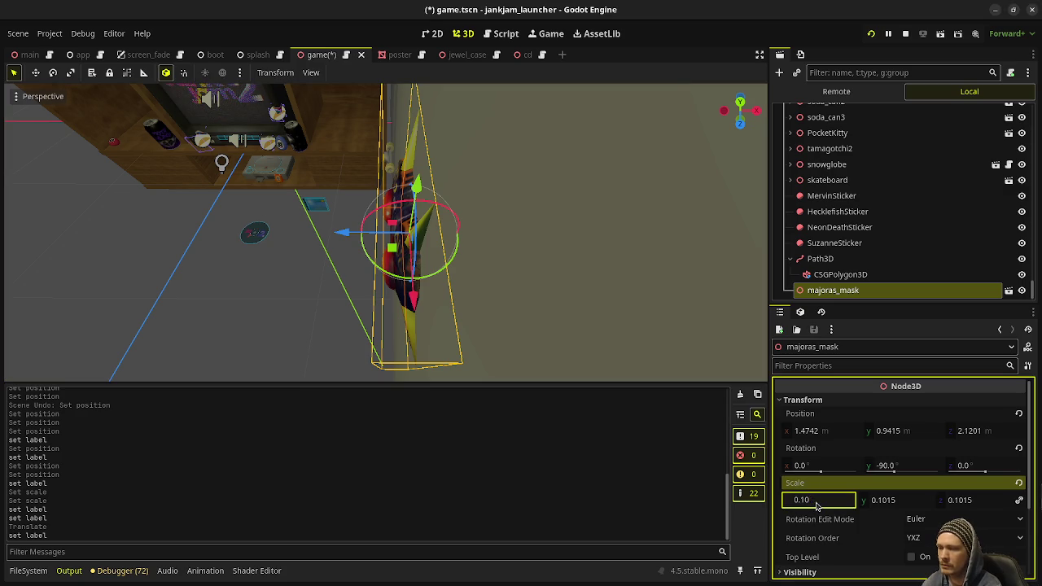
{"action": "key", "text": "Return"}
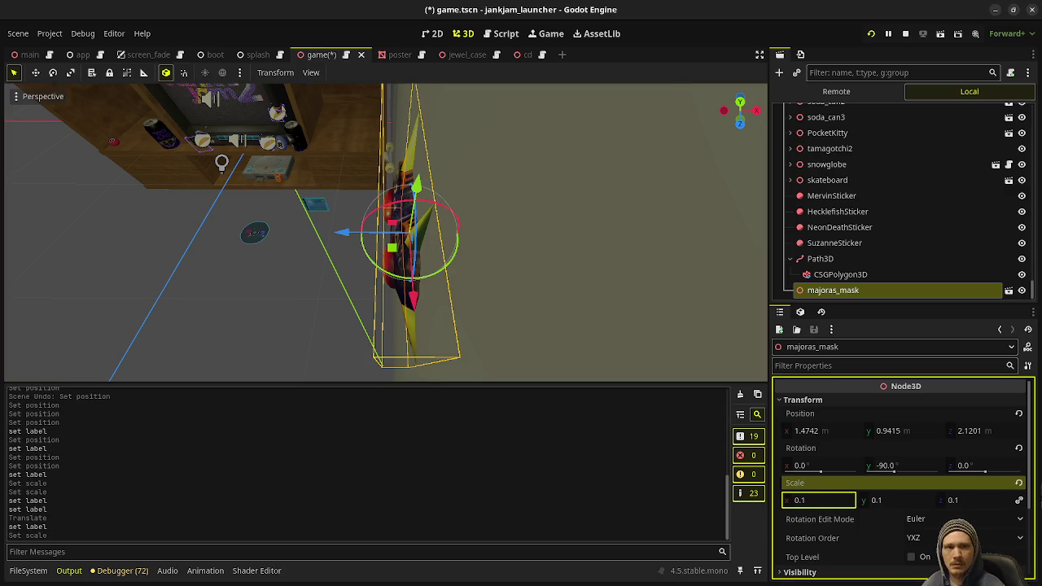
{"action": "key", "text": "F5"}
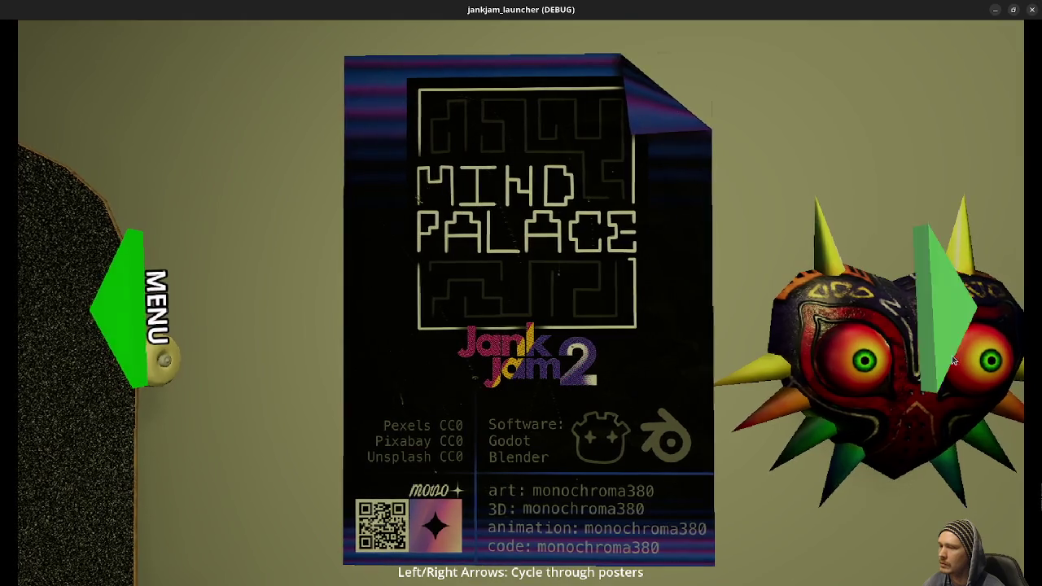
{"action": "key", "text": "Right"}
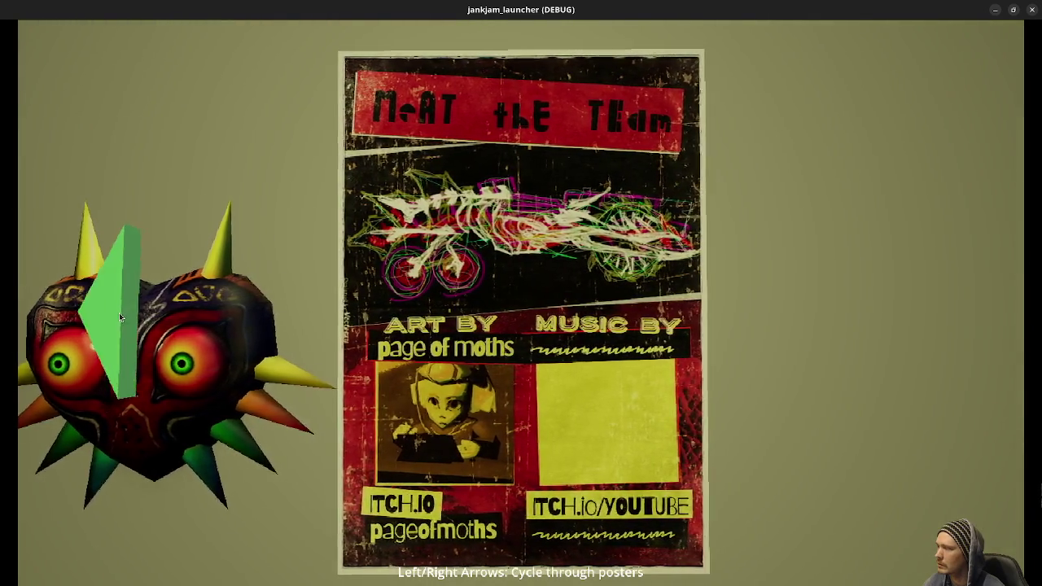
{"action": "key", "text": "Left"}
{"action": "key", "text": "Right"}
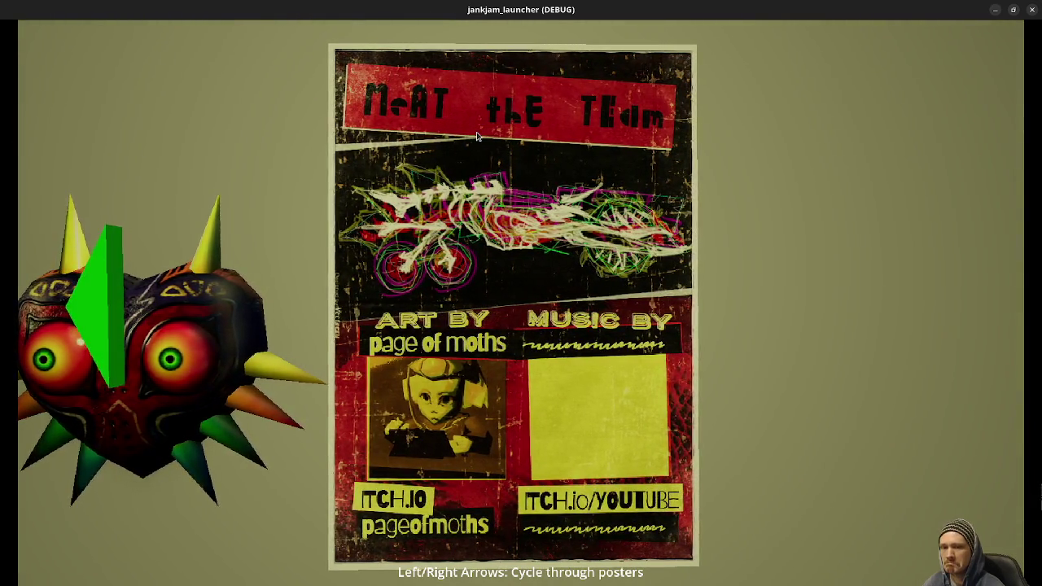
- Set the scale to 0.09, recheck the Mind Palace and Meet the Team posters, and close the game
{"action": "mouse_move", "coordinate": [474, 9]}
{"action": "left_mouse_down"}
{"action": "mouse_move", "coordinate": [402, 455]}
{"action": "mouse_move", "coordinate": [1041, 432]}
{"action": "left_mouse_up"}
{"action": "type", "text": "0.09"}
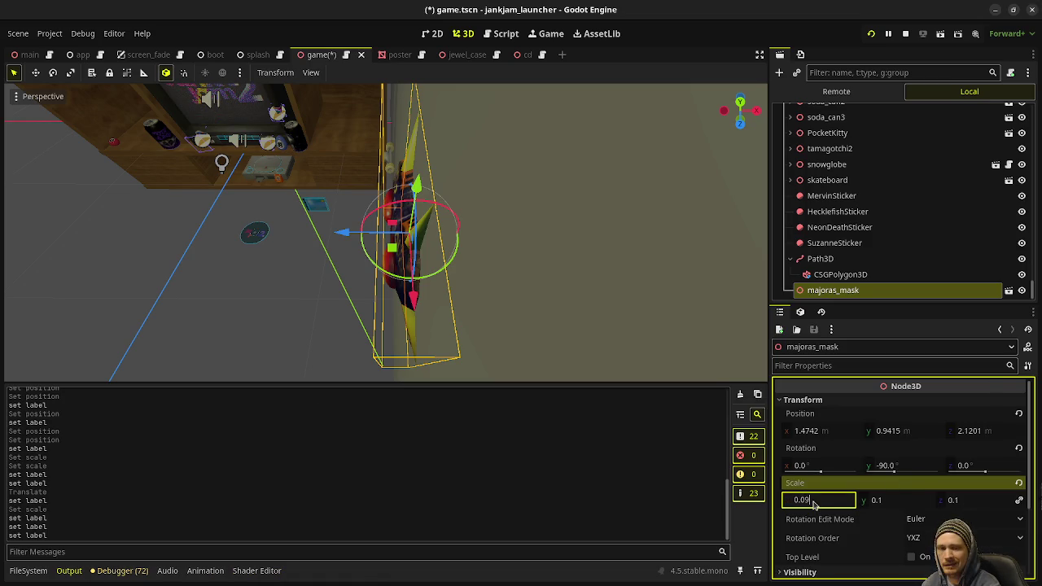
{"action": "key", "text": "Return"}
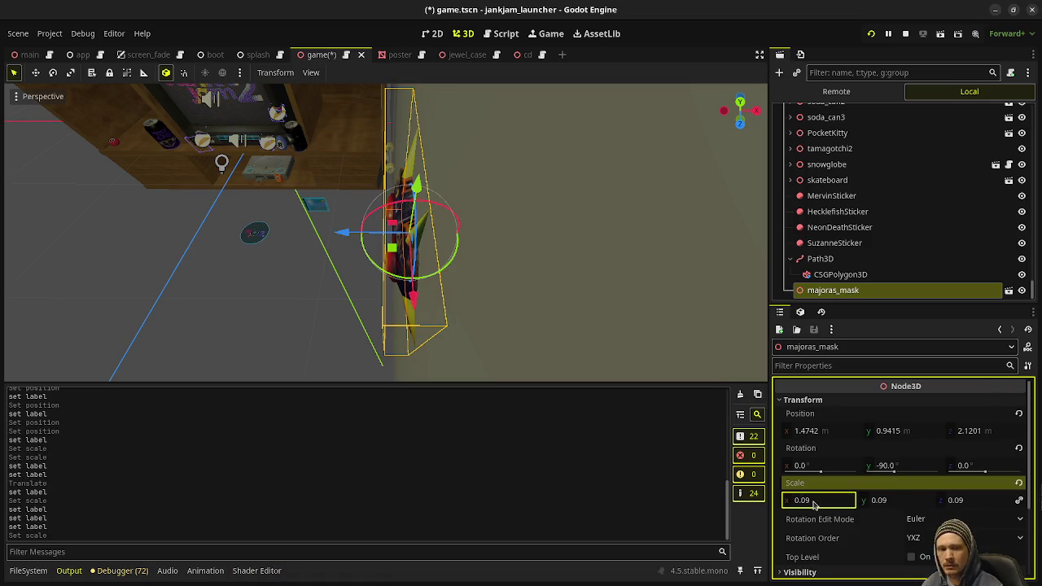
{"action": "mouse_move", "coordinate": [1037, 366]}
{"action": "left_mouse_down"}
{"action": "mouse_move", "coordinate": [733, 326]}
{"action": "mouse_move", "coordinate": [521, 13]}
{"action": "left_mouse_up"}
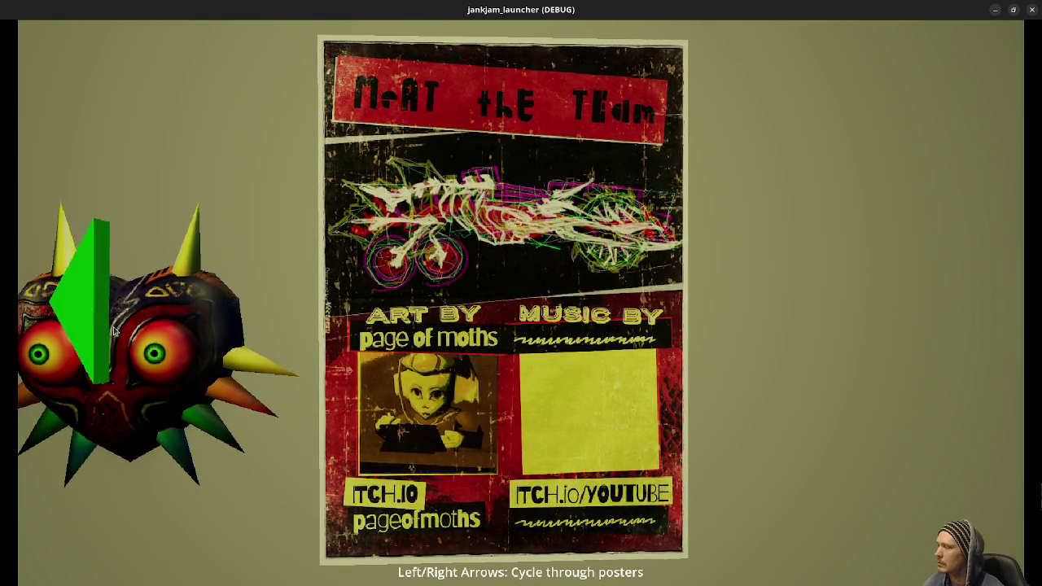
{"action": "key", "text": "Left"}
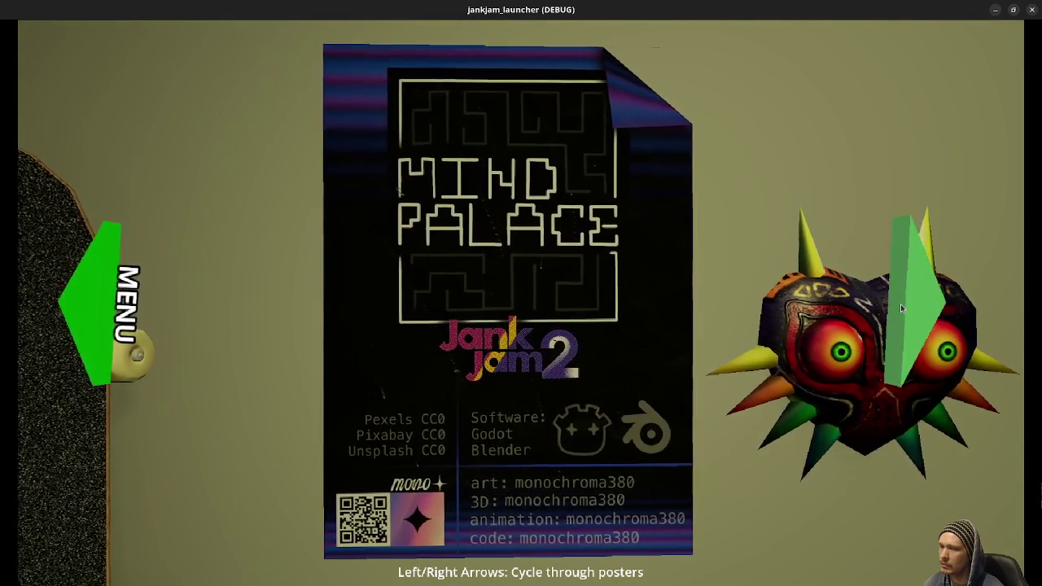
{"action": "left_click", "coordinate": [912, 303]}
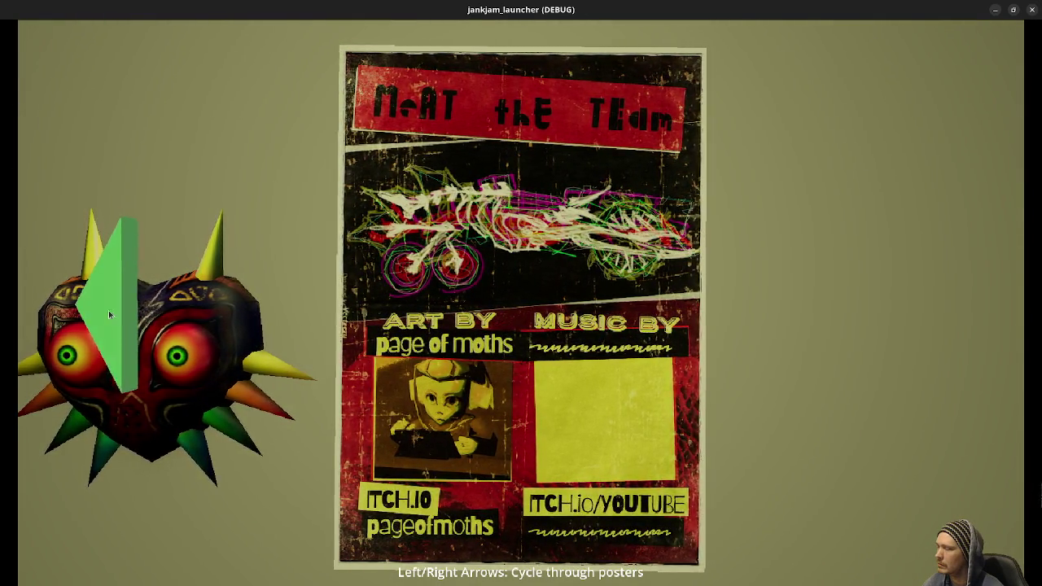
{"action": "left_click", "coordinate": [106, 311]}
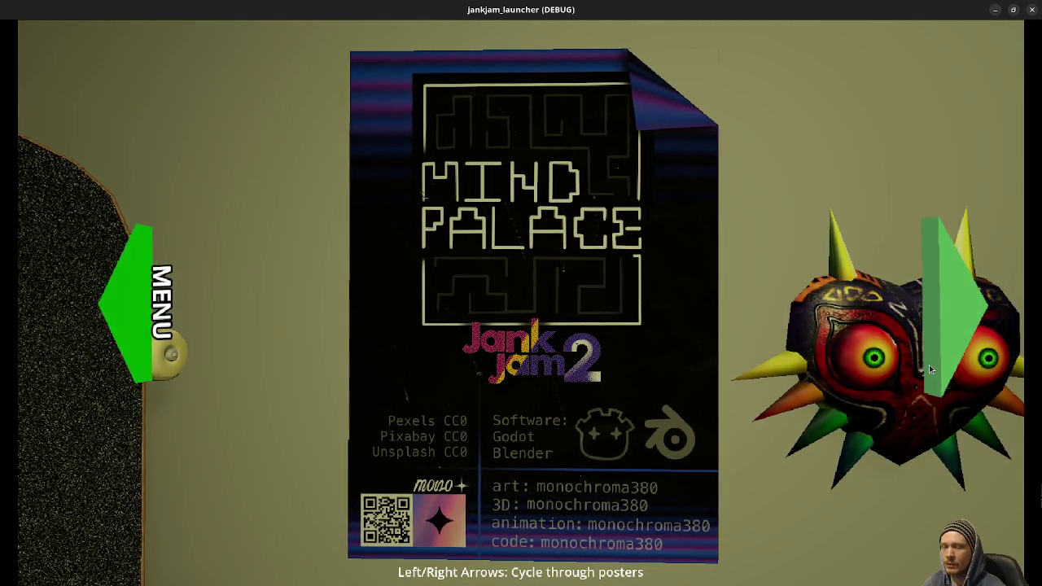
{"action": "left_click", "coordinate": [1032, 14]}
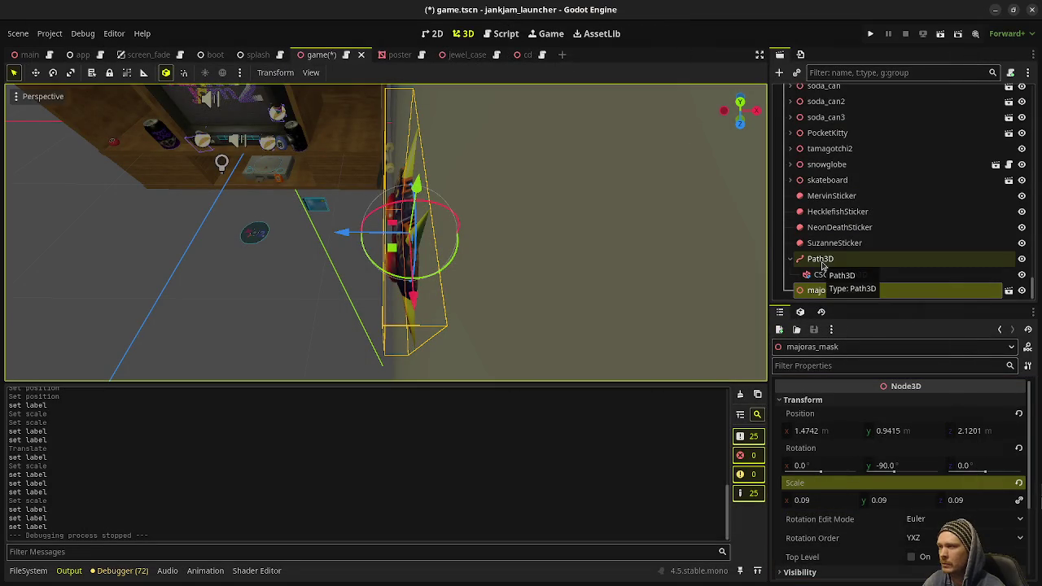
- Frame the majoras_mask model and enable Editable Children on it
{"action": "key", "text": "f"}
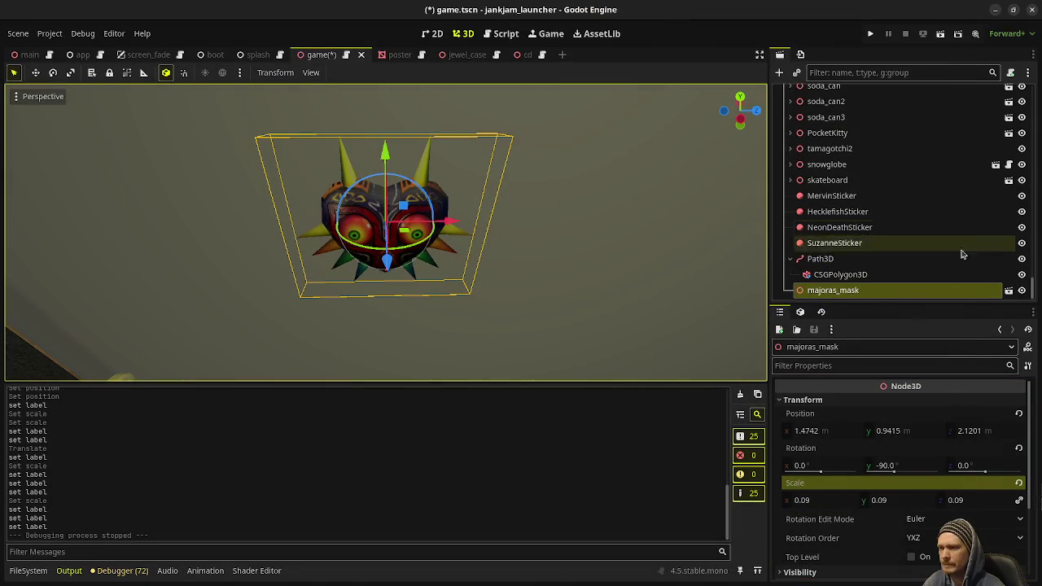
{"action": "right_click", "coordinate": [876, 295]}
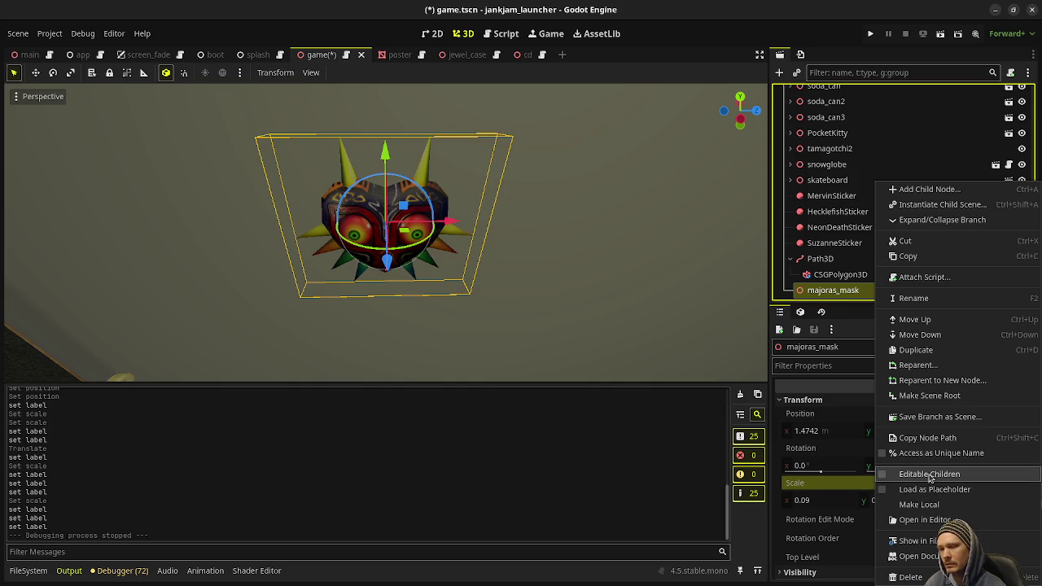
{"action": "left_click", "coordinate": [927, 476]}
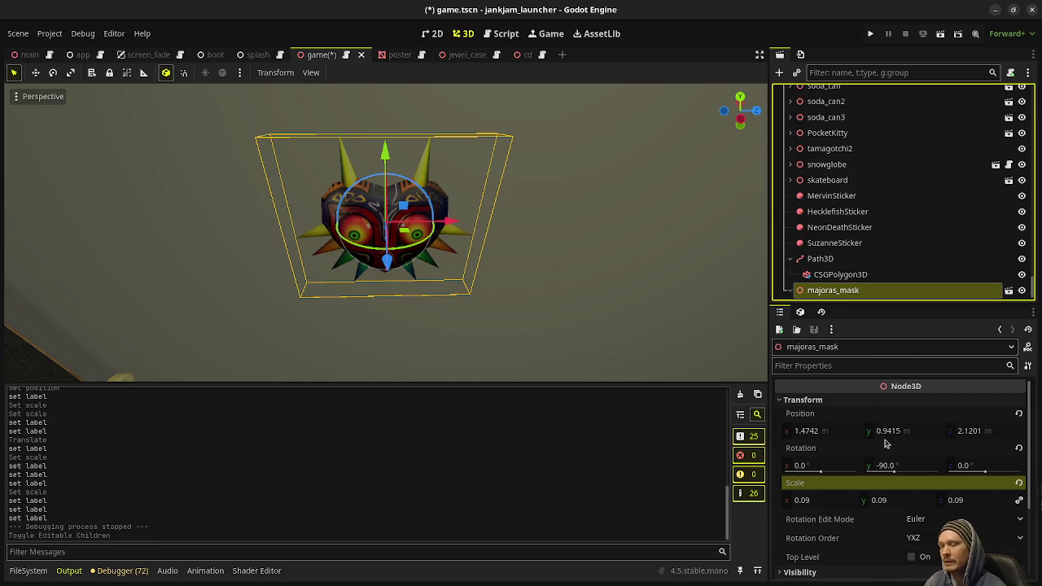
- Give the Mesh child a New StandardMaterial3D material override and inspect the plain white mask
{"action": "scroll", "coordinate": [899, 296], "scroll_direction": "down", "scroll_amount": 1}
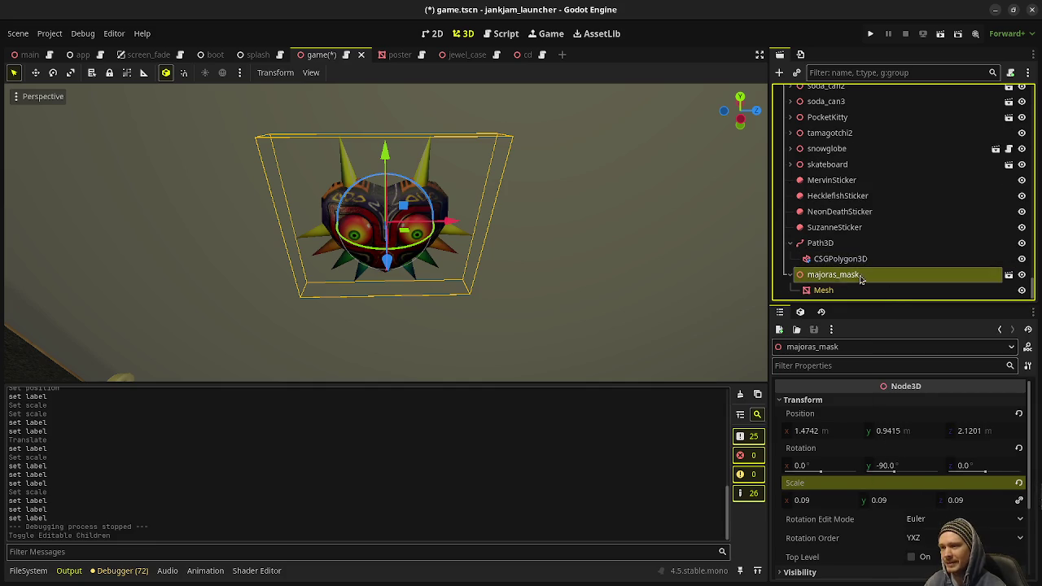
{"action": "left_click", "coordinate": [820, 289]}
{"action": "scroll", "coordinate": [874, 399], "scroll_direction": "down", "scroll_amount": 5}
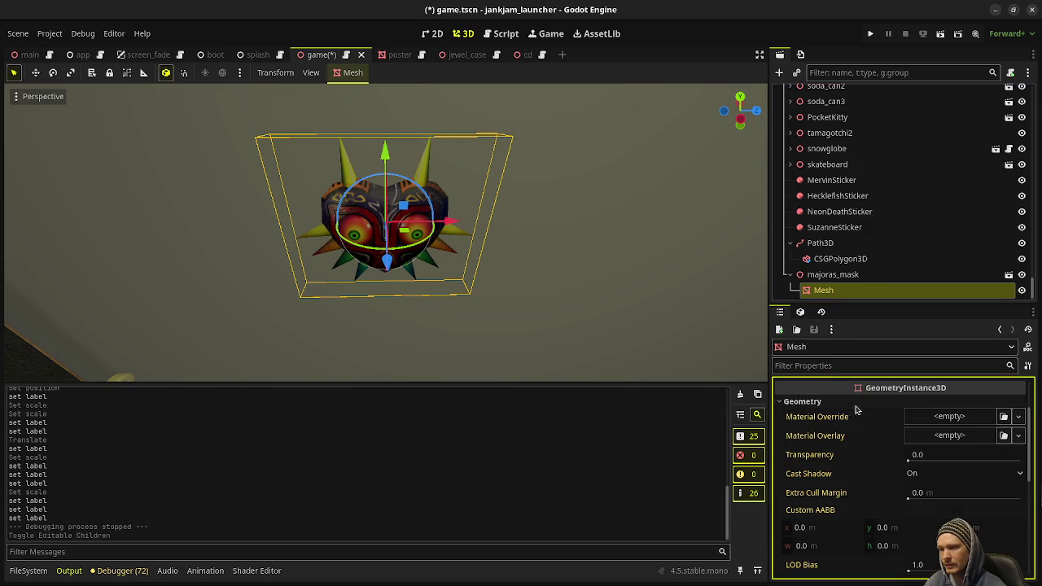
{"action": "left_click", "coordinate": [979, 424]}
{"action": "left_click", "coordinate": [969, 445]}
{"action": "mouse_move", "coordinate": [514, 277]}
{"action": "left_mouse_down"}
{"action": "mouse_move", "coordinate": [474, 302]}
{"action": "mouse_move", "coordinate": [558, 272]}
{"action": "mouse_move", "coordinate": [511, 300]}
{"action": "left_mouse_up"}
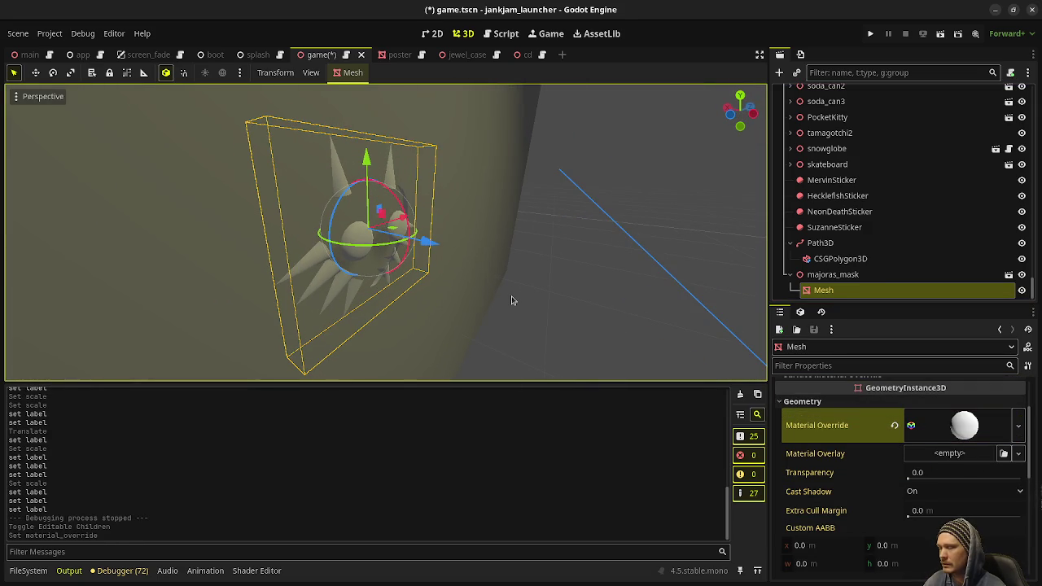
{"action": "scroll", "coordinate": [512, 300], "scroll_direction": "up", "scroll_amount": 8}
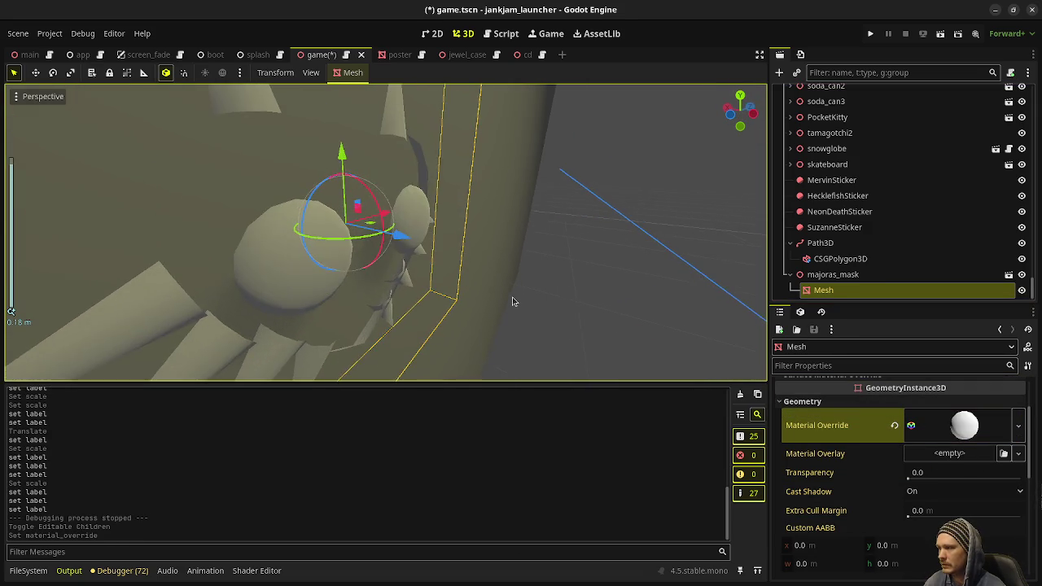
{"action": "mouse_move", "coordinate": [457, 303]}
{"action": "left_mouse_down"}
{"action": "mouse_move", "coordinate": [632, 349]}
{"action": "mouse_move", "coordinate": [716, 305]}
{"action": "mouse_move", "coordinate": [591, 294]}
{"action": "left_mouse_up"}
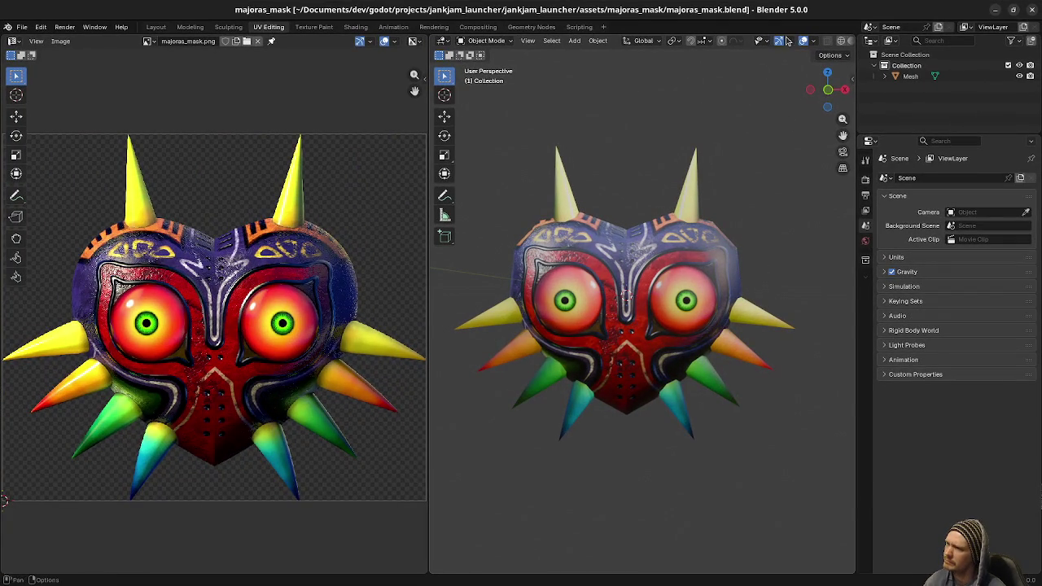
- Turn on the Face Orientation overlay to see which way the mask's faces point
{"action": "left_click", "coordinate": [815, 41]}
{"action": "left_click", "coordinate": [764, 250]}
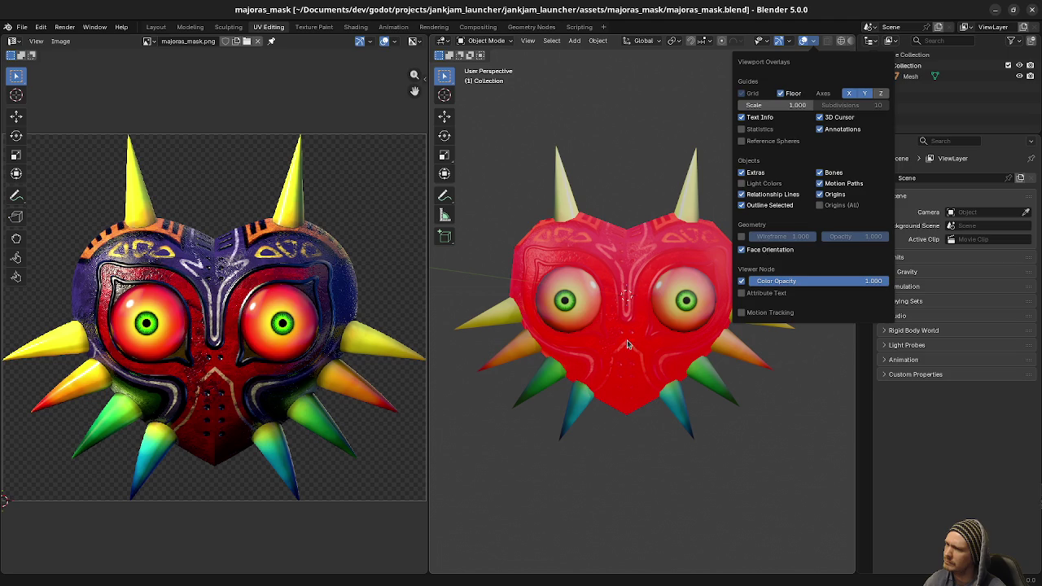
{"action": "left_click", "coordinate": [606, 355]}
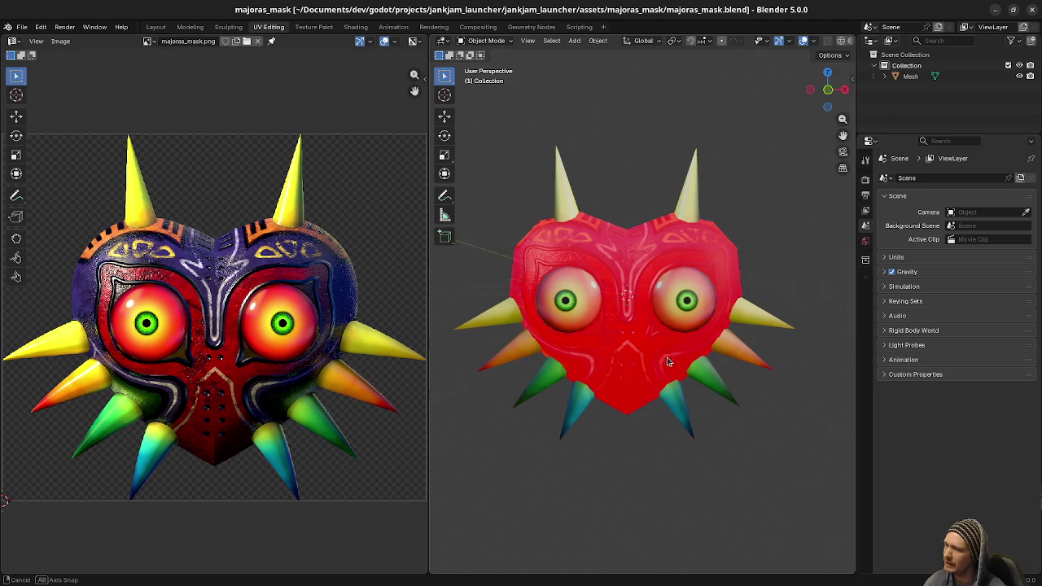
{"action": "left_click_drag", "start_coordinate": [641, 357], "coordinate": [708, 368]}
- Flip all the mask mesh's normals in Edit Mode, save majoras_mask.blend, and minimize Blender
{"action": "left_click", "coordinate": [693, 363]}
{"action": "key", "text": "Tab"}
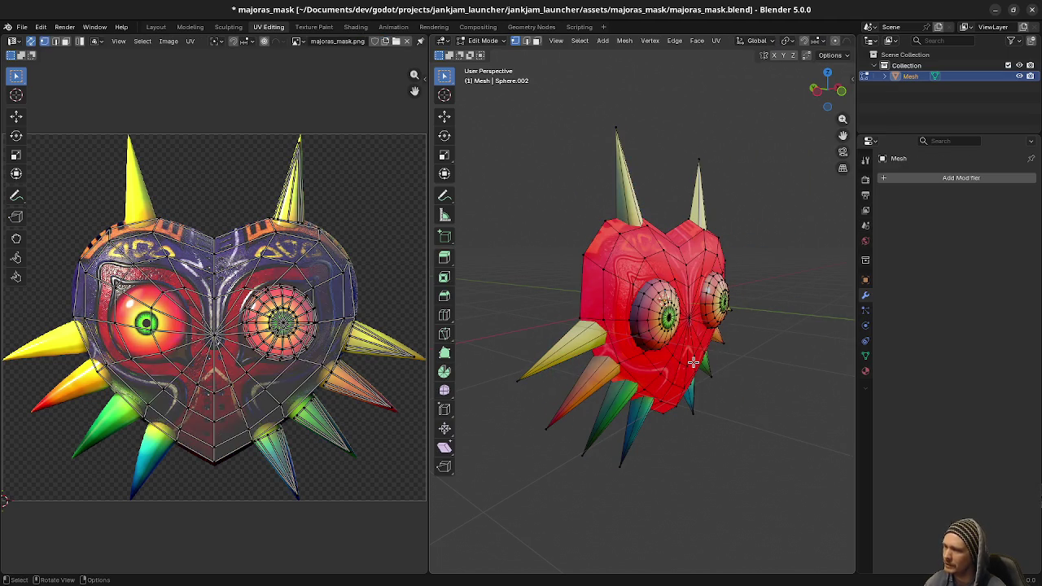
{"action": "key", "text": "ctrl+l"}
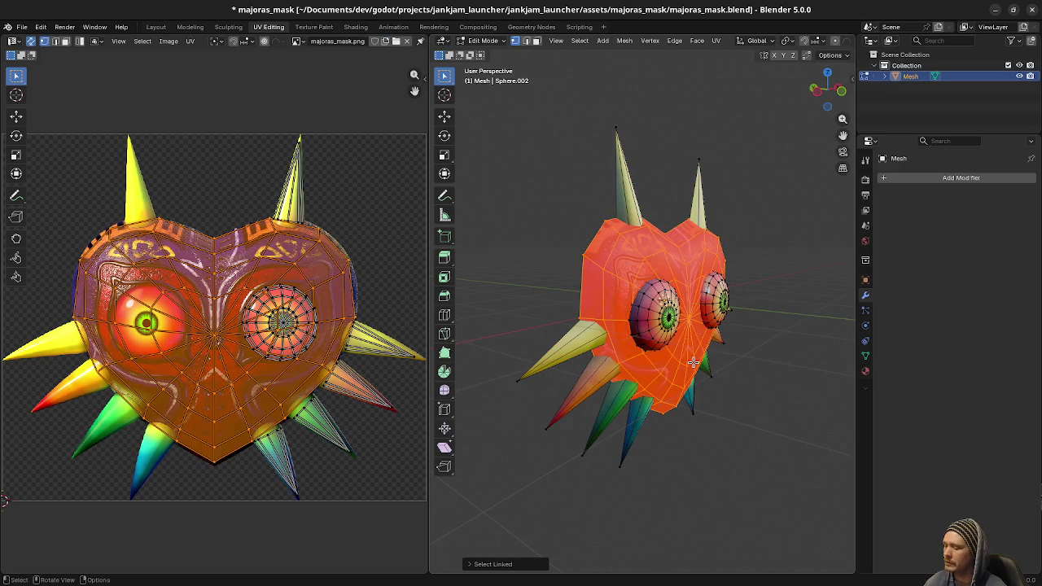
{"action": "key", "text": "alt+n"}
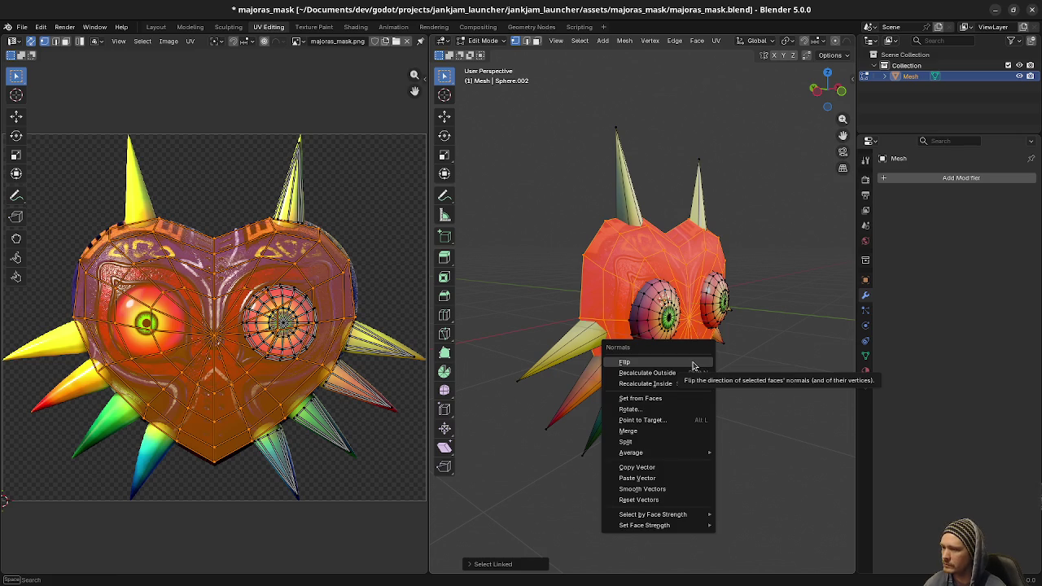
{"action": "left_click", "coordinate": [687, 372]}
{"action": "key", "text": "Tab"}
{"action": "left_click_drag", "start_coordinate": [763, 377], "coordinate": [687, 375]}
{"action": "key", "text": "ctrl+s"}
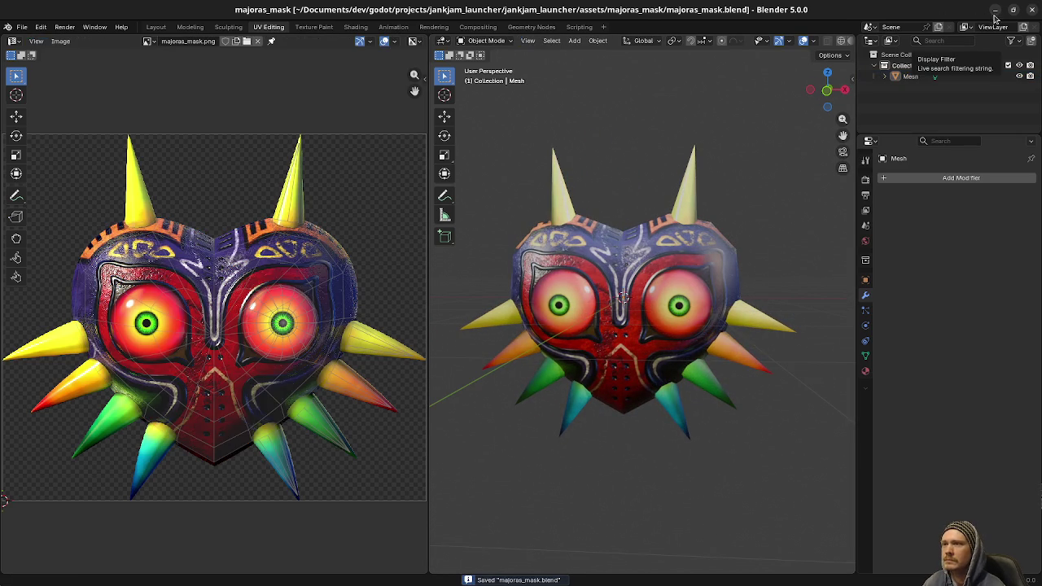
{"action": "left_click", "coordinate": [995, 11]}
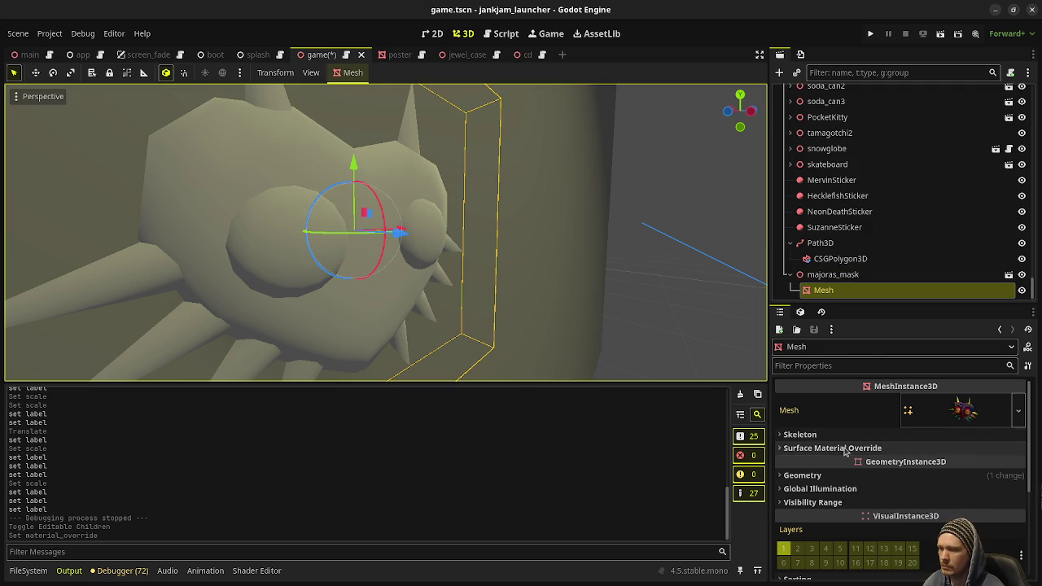
- Expand the override material's Albedo section and drag majoras_mask.png into its texture slot
{"action": "left_click", "coordinate": [832, 475]}
{"action": "left_click", "coordinate": [911, 495]}
{"action": "scroll", "coordinate": [893, 475], "scroll_direction": "down", "scroll_amount": 3}
{"action": "left_click", "coordinate": [806, 459]}
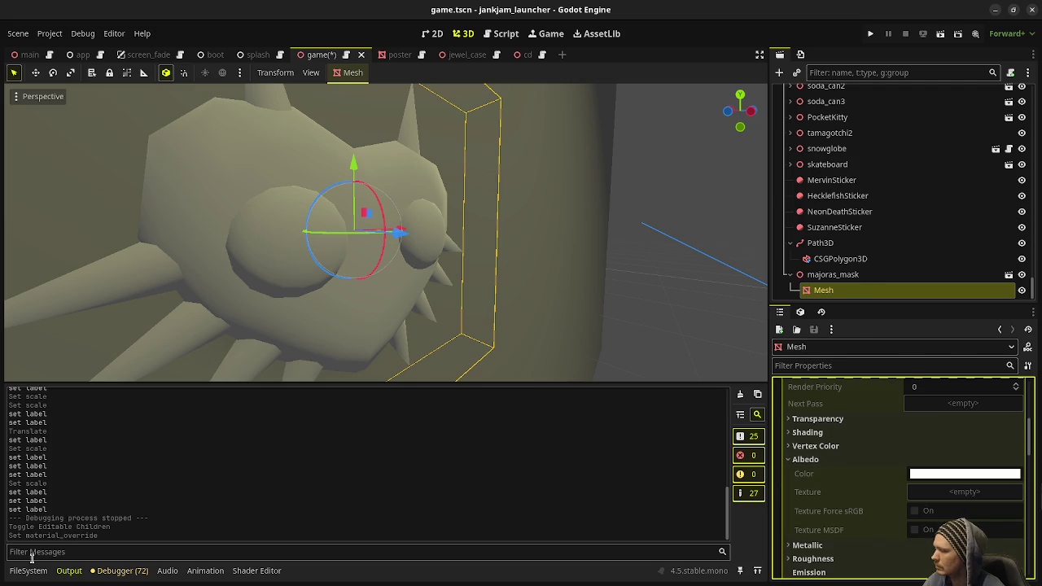
{"action": "left_click", "coordinate": [28, 570]}
{"action": "left_click_drag", "start_coordinate": [180, 465], "coordinate": [948, 495]}
- Make the override material unique and assign majoras_mask.png as its Albedo texture
{"action": "left_click", "coordinate": [1016, 426]}
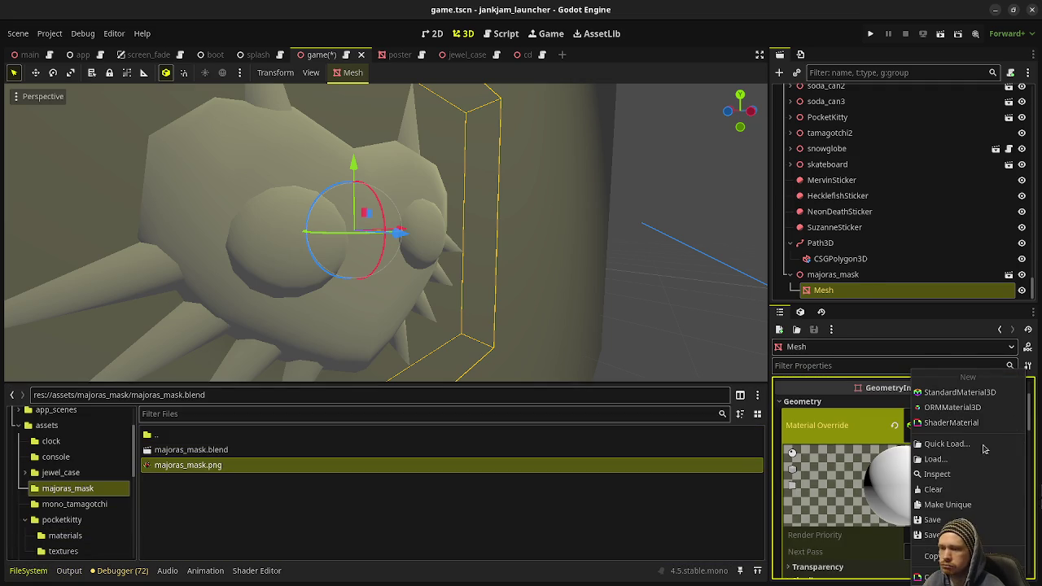
{"action": "left_click", "coordinate": [948, 504]}
{"action": "left_click", "coordinate": [947, 505]}
{"action": "scroll", "coordinate": [846, 456], "scroll_direction": "down", "scroll_amount": 3}
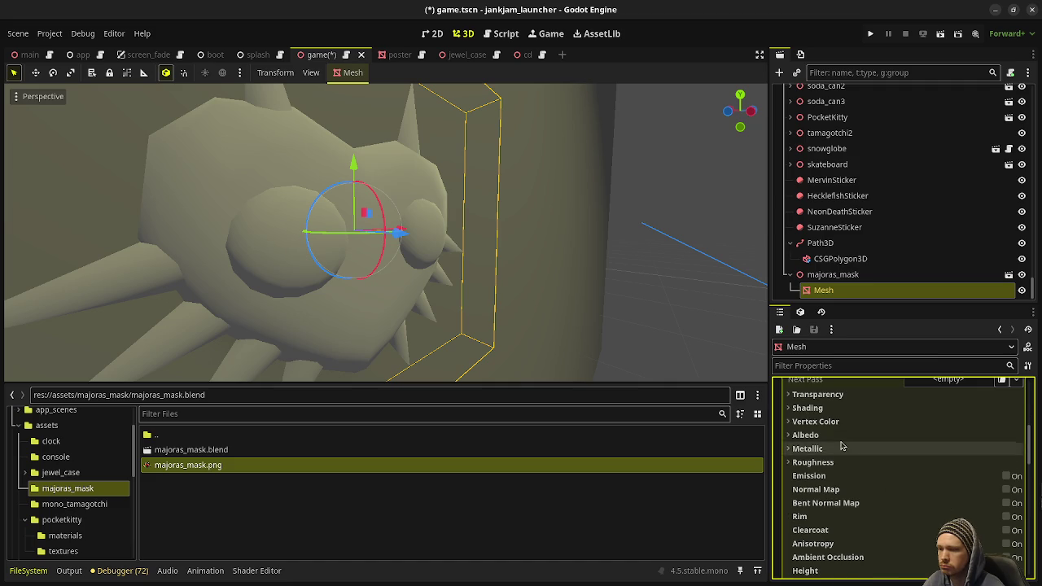
{"action": "left_click", "coordinate": [835, 435]}
{"action": "left_click_drag", "start_coordinate": [195, 467], "coordinate": [949, 476]}
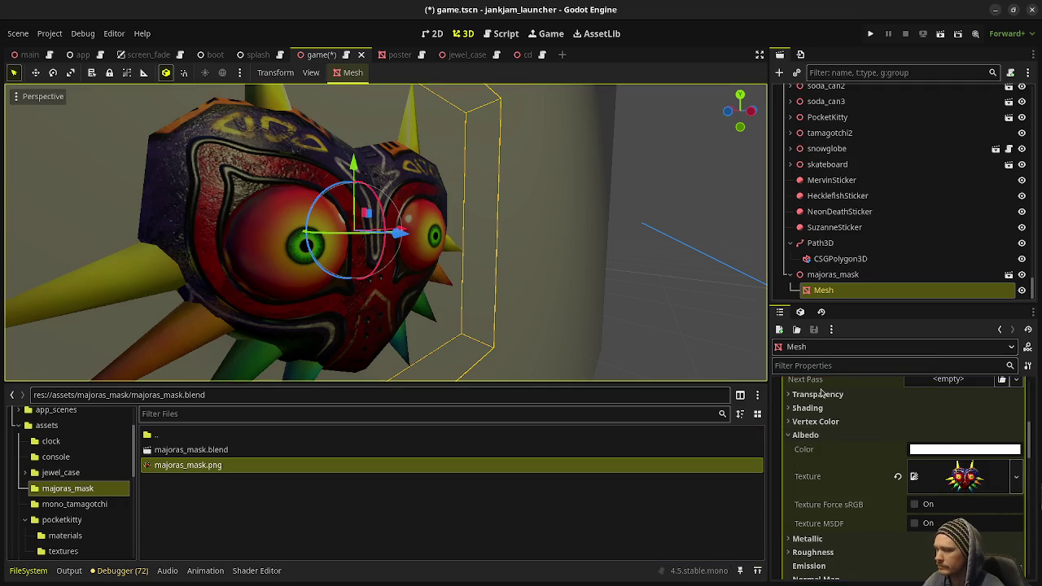
- Set the material's Metallic Specular to 0, then save the scene and run the project
{"action": "scroll", "coordinate": [864, 447], "scroll_direction": "down", "scroll_amount": 2}
{"action": "left_click", "coordinate": [801, 503]}
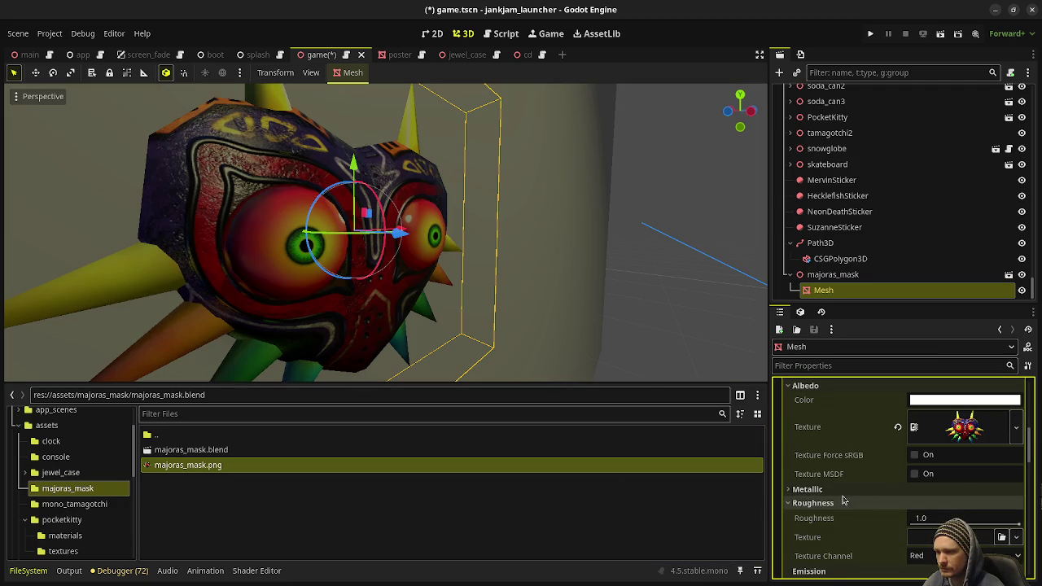
{"action": "left_click", "coordinate": [810, 491]}
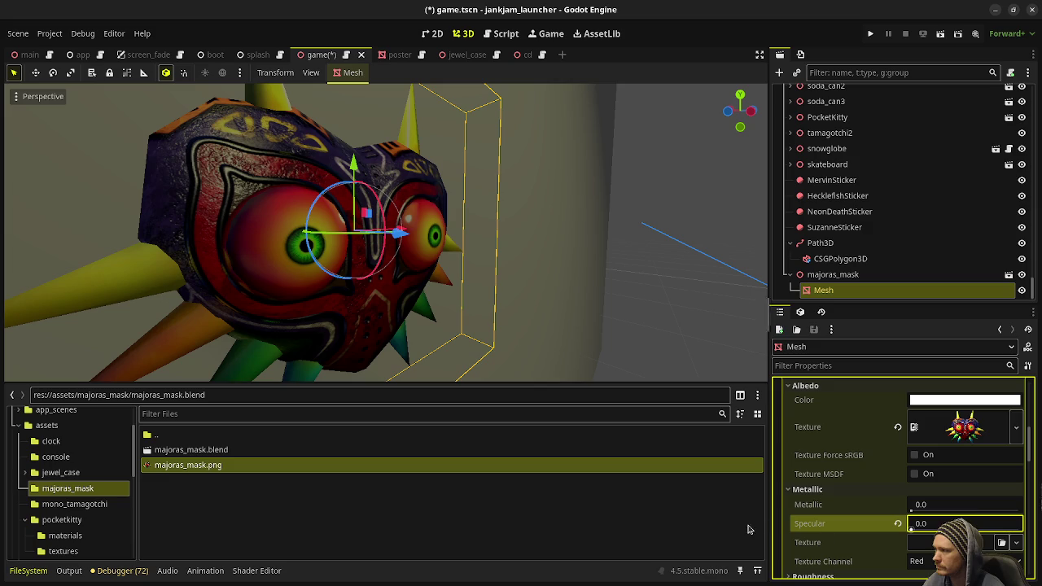
{"action": "left_click_drag", "start_coordinate": [617, 260], "coordinate": [530, 259]}
{"action": "key", "text": "ctrl+s"}
{"action": "left_click", "coordinate": [869, 34]}
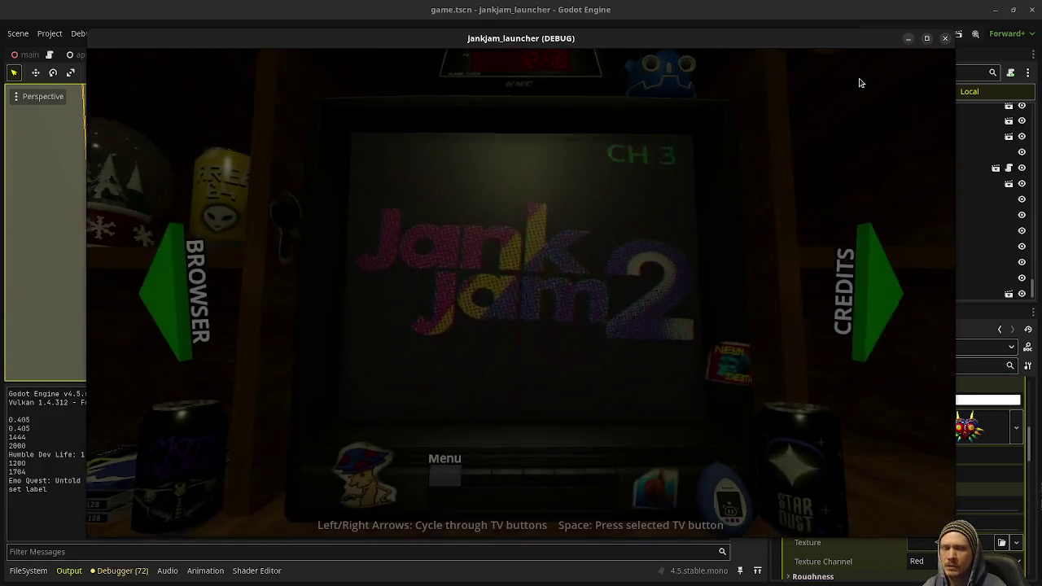
- Turn to the credits posters and cycle between Meet the Team and Mind Palace to view the textured mask
{"action": "left_click", "coordinate": [859, 302]}
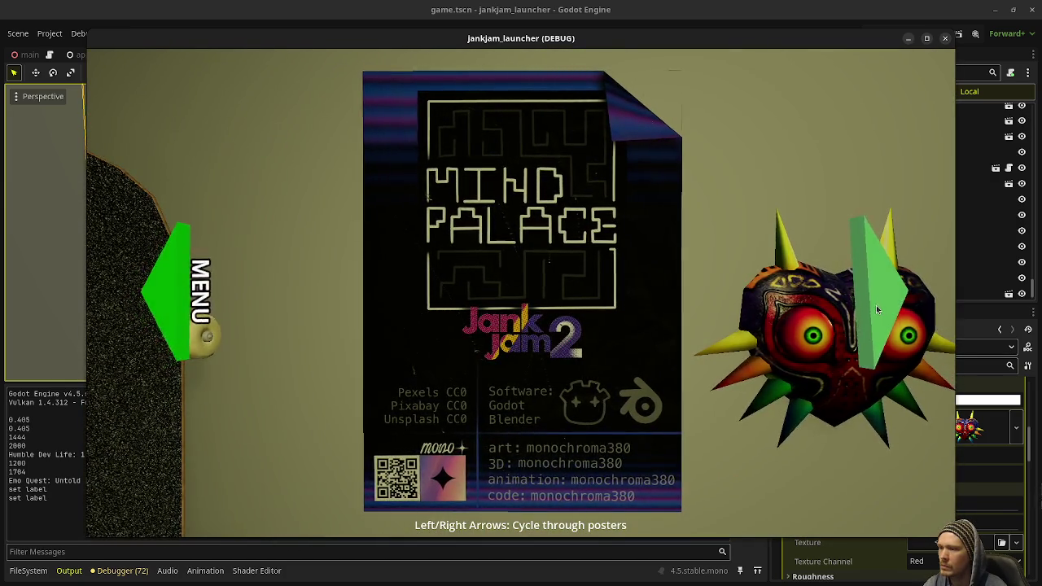
{"action": "left_click", "coordinate": [876, 306]}
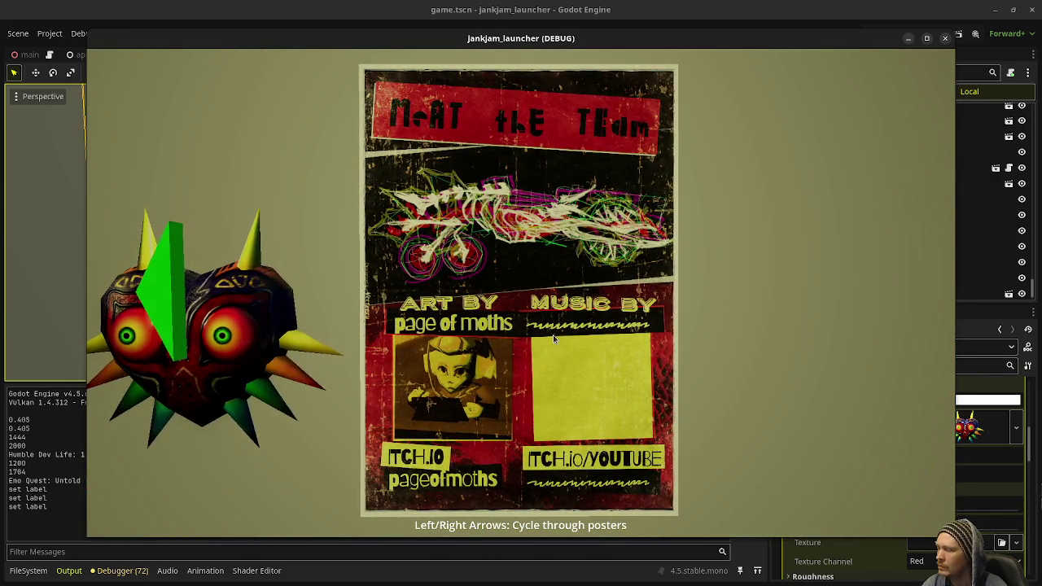
{"action": "left_click", "coordinate": [171, 293]}
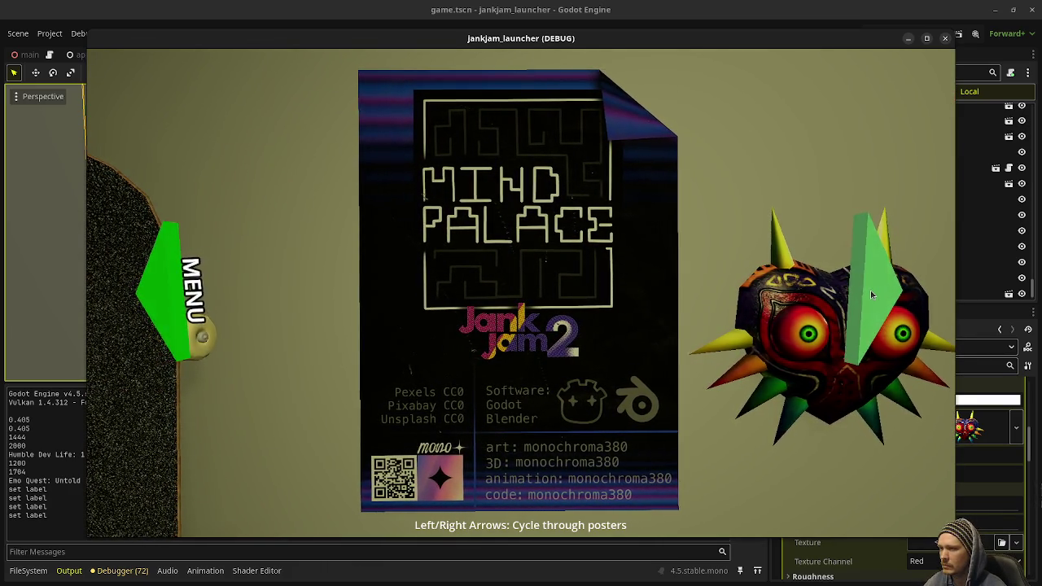
{"action": "left_click", "coordinate": [870, 293]}
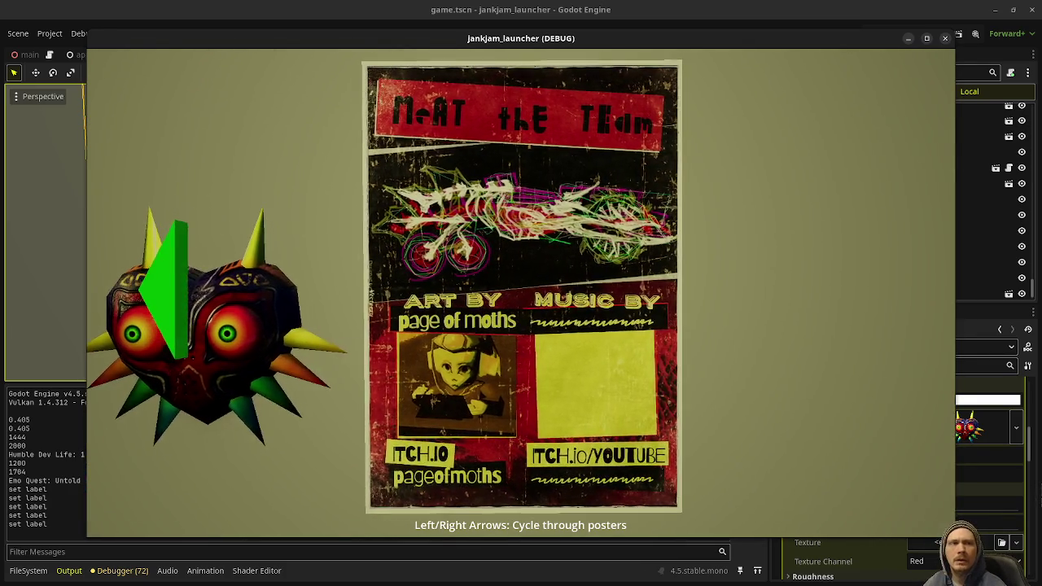
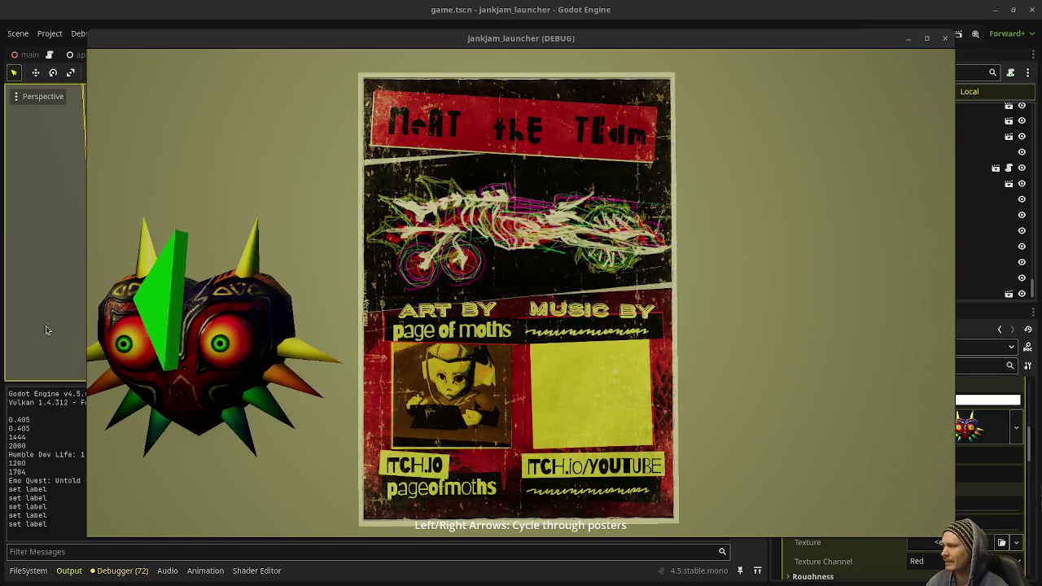
- Cycle the running game between the TV menu, Mind Palace and Meet the Team posters
{"action": "key", "text": "Left"}
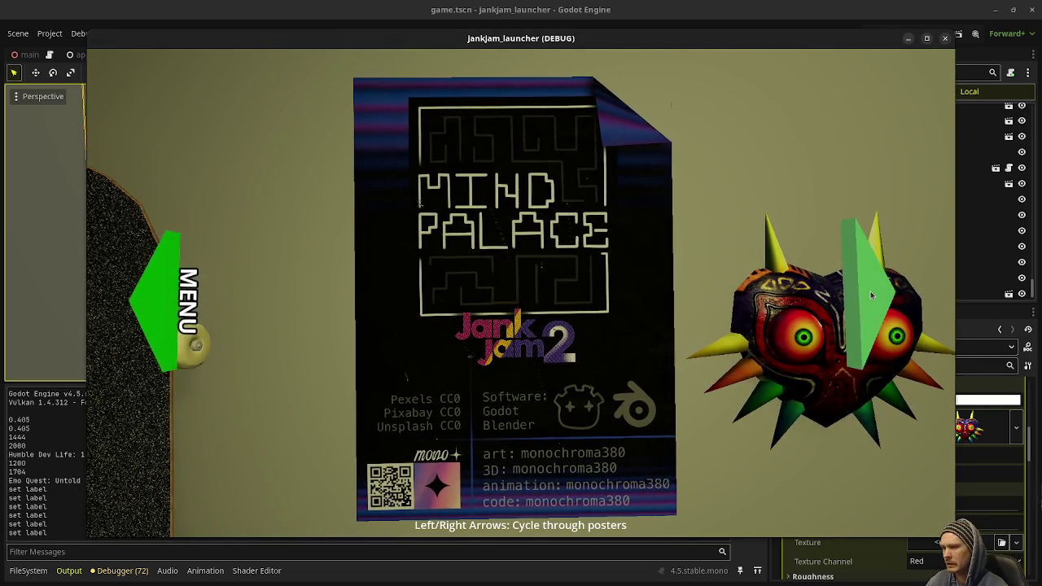
{"action": "left_click", "coordinate": [870, 301]}
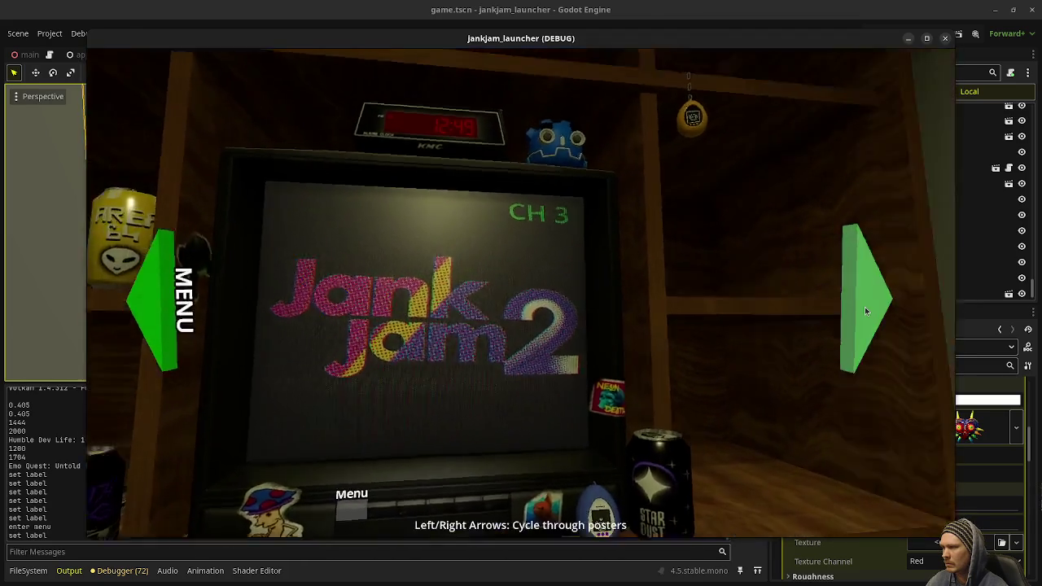
{"action": "left_click", "coordinate": [864, 307]}
{"action": "left_click", "coordinate": [865, 307]}
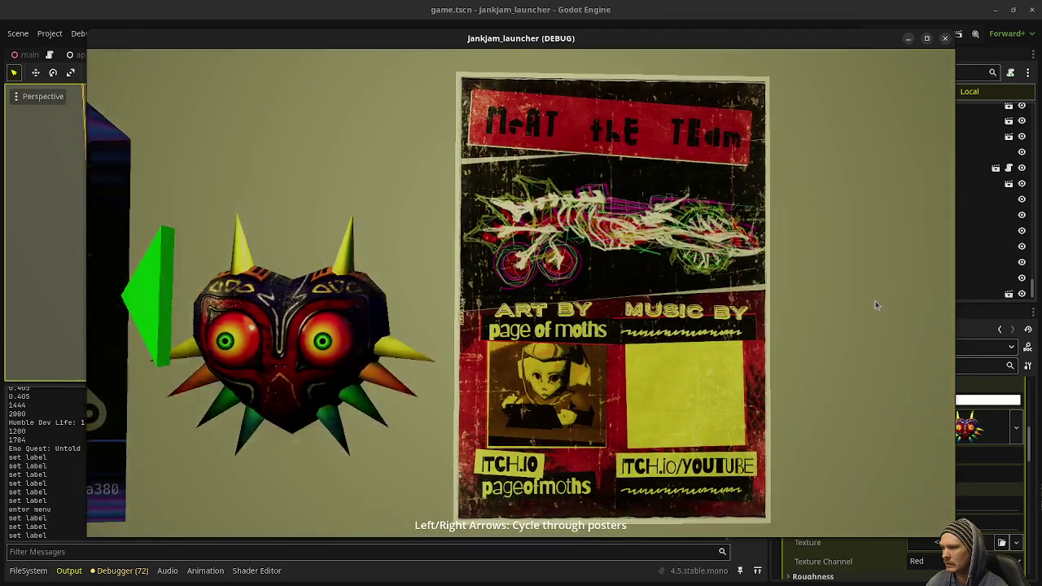
{"action": "left_click", "coordinate": [862, 305]}
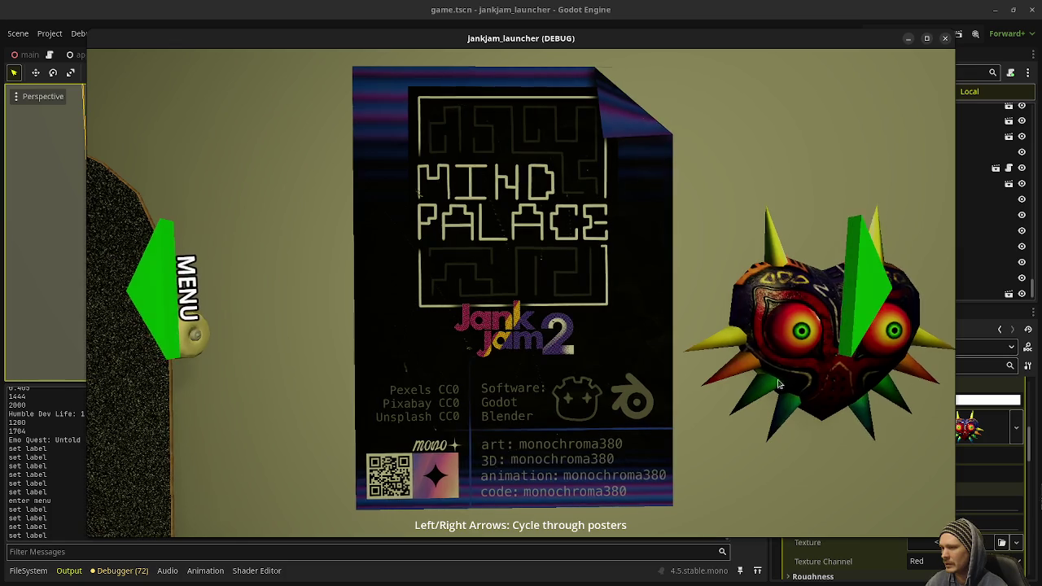
{"action": "left_click", "coordinate": [845, 282]}
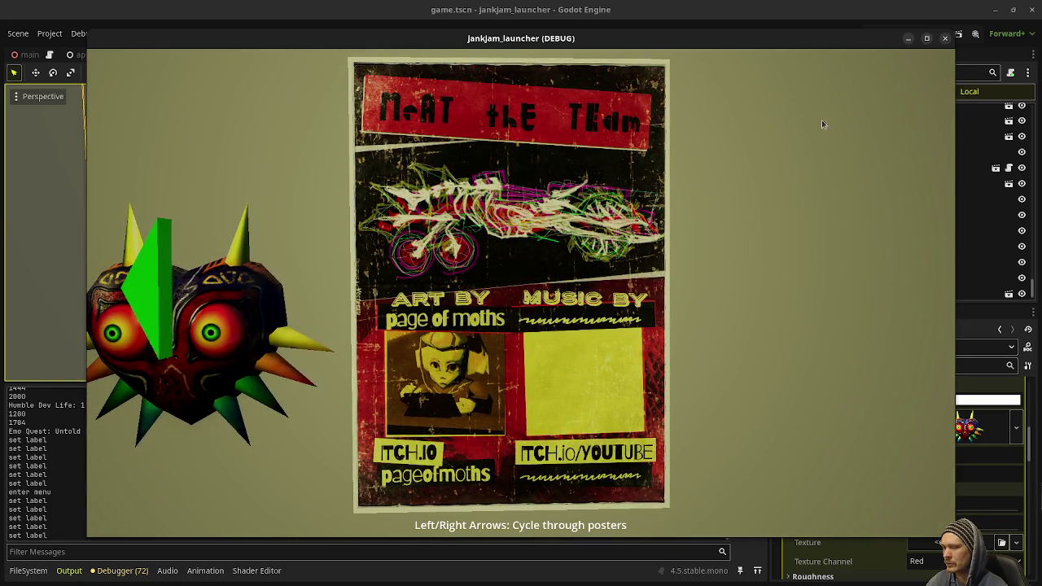
- Cycle back through the posters and TV menu, then drag the game window left to uncover the Scene tree
{"action": "left_click", "coordinate": [169, 293]}
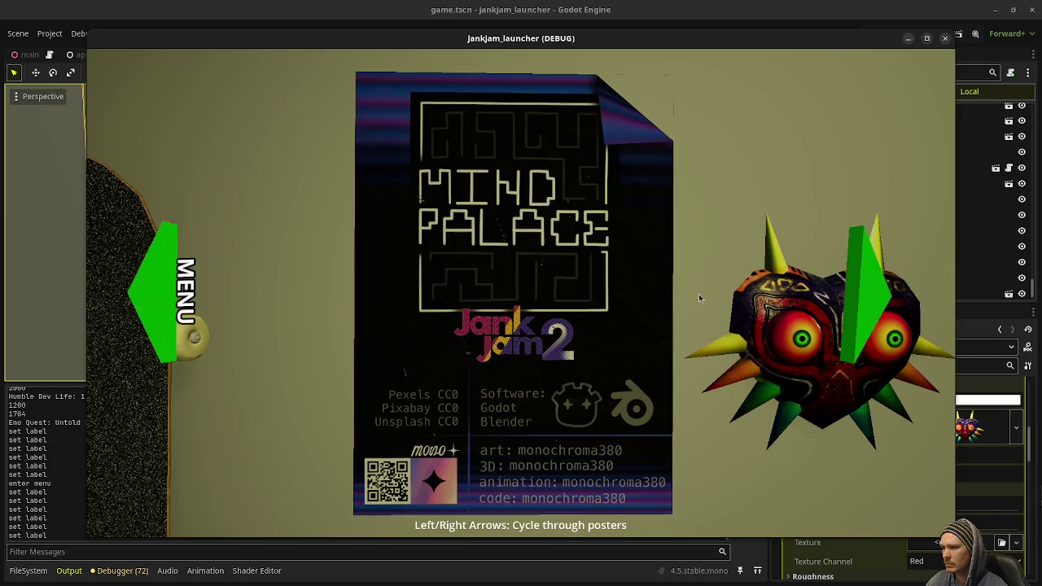
{"action": "left_click", "coordinate": [151, 290]}
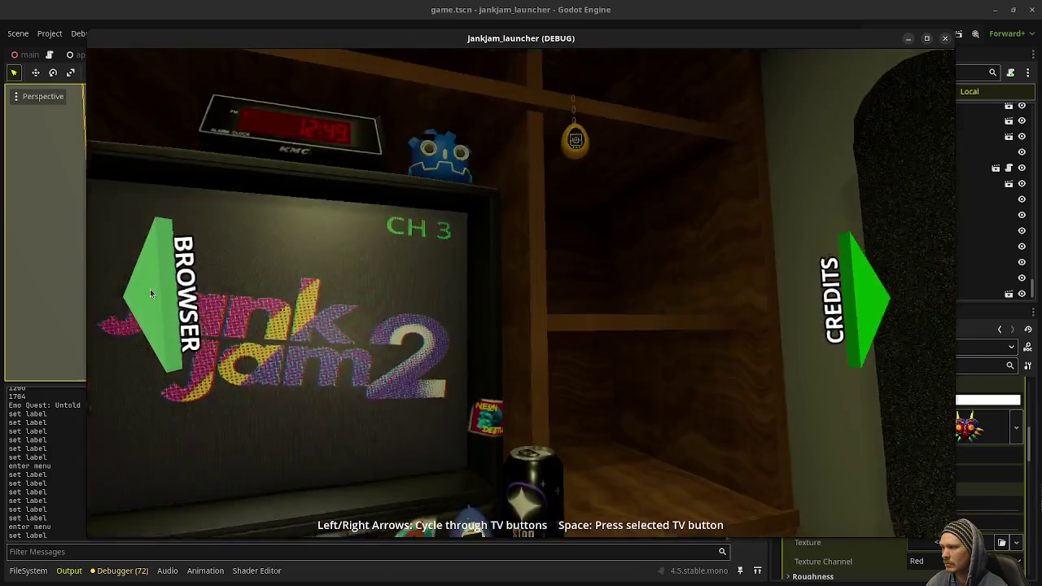
{"action": "left_click", "coordinate": [848, 297]}
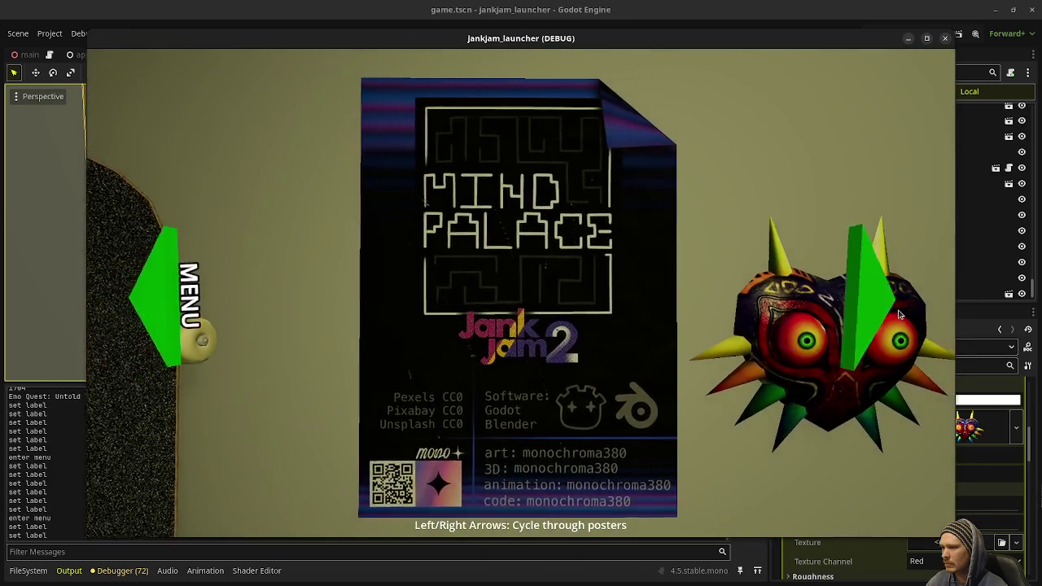
{"action": "left_click", "coordinate": [900, 314]}
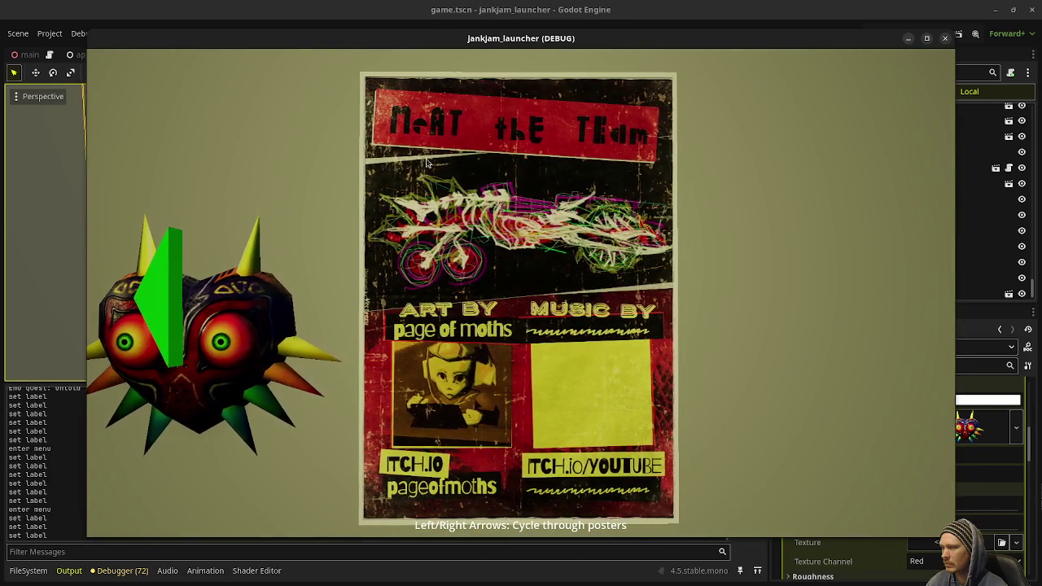
{"action": "left_click_drag", "start_coordinate": [632, 55], "coordinate": [437, 86]}
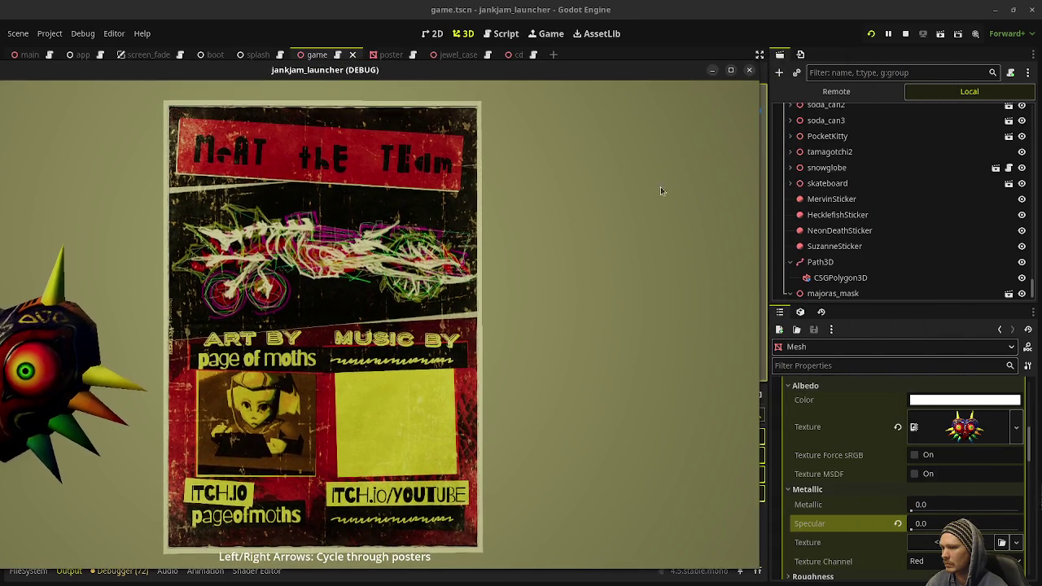
- Select majoras_mask, pin the game window Always on Top, and set its Position y to 0.71
{"action": "left_click", "coordinate": [833, 293]}
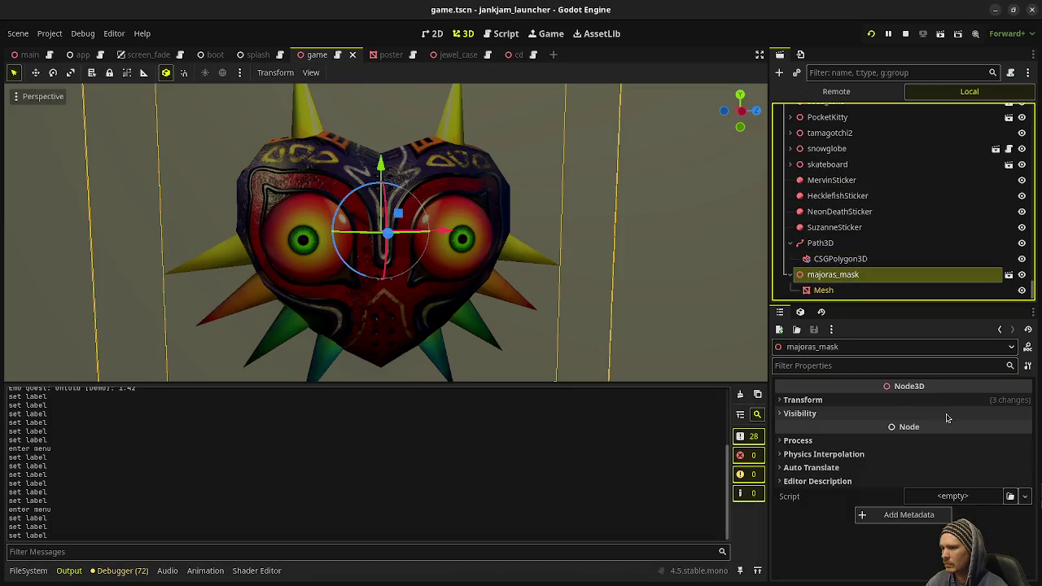
{"action": "left_click", "coordinate": [872, 403]}
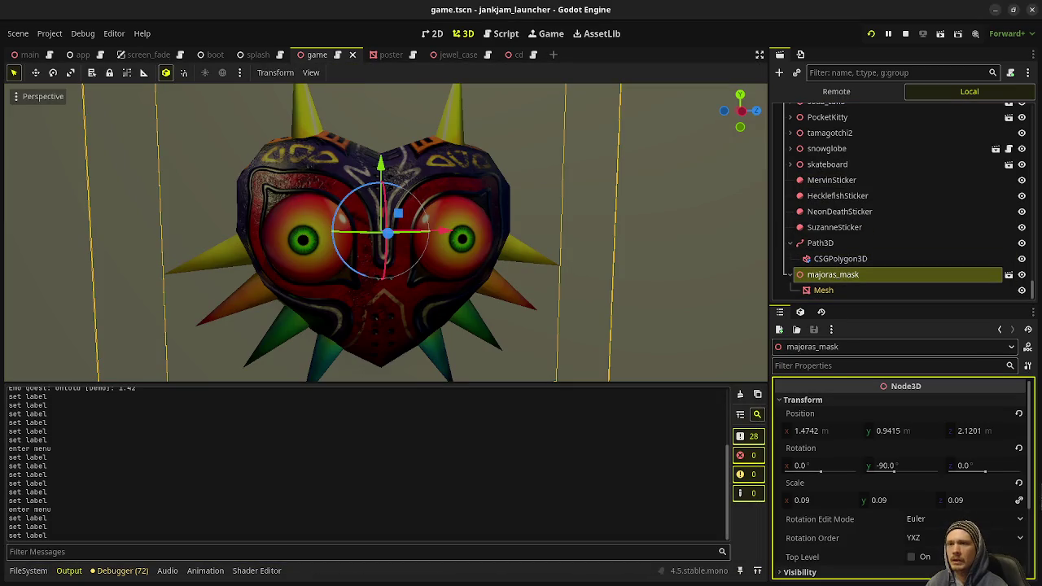
{"action": "key", "text": "alt+Tab"}
{"action": "right_click", "coordinate": [409, 72]}
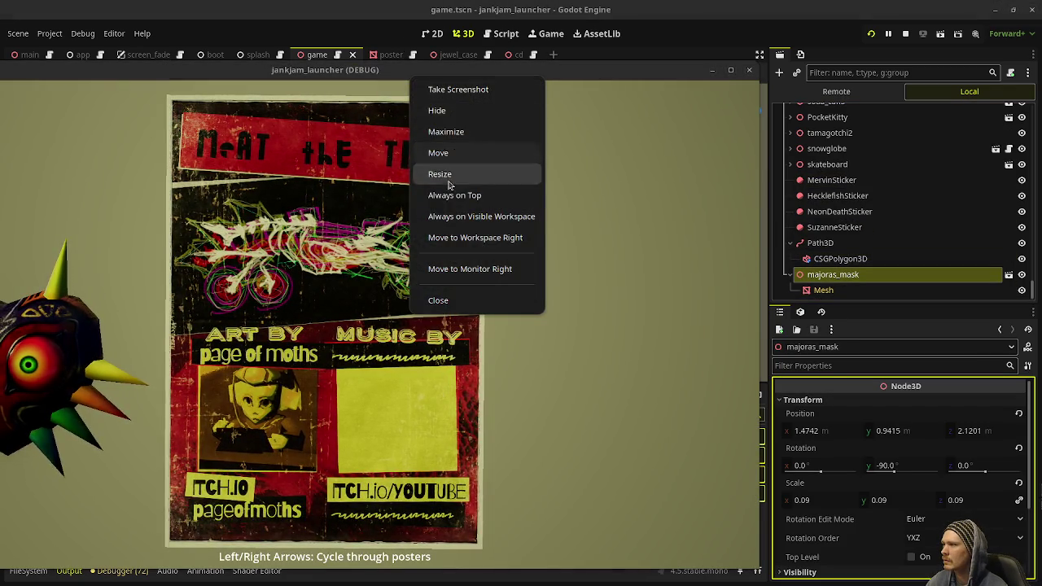
{"action": "left_click", "coordinate": [454, 195]}
{"action": "left_click", "coordinate": [892, 430]}
{"action": "type", "text": "0.71"}
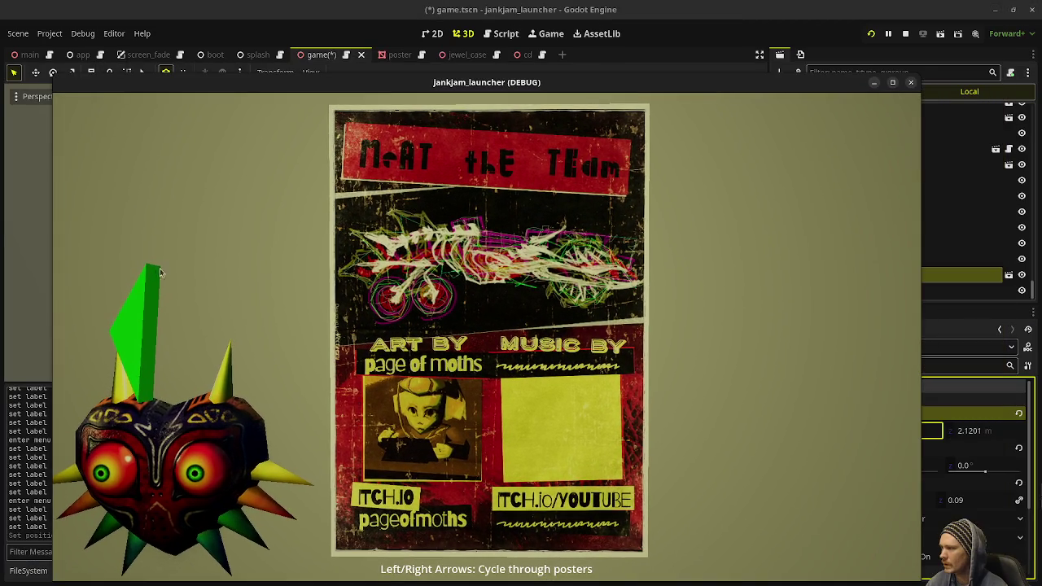
- Switch the running game back and forth between the Mind Palace and Meet the Team posters
{"action": "left_click", "coordinate": [161, 273]}
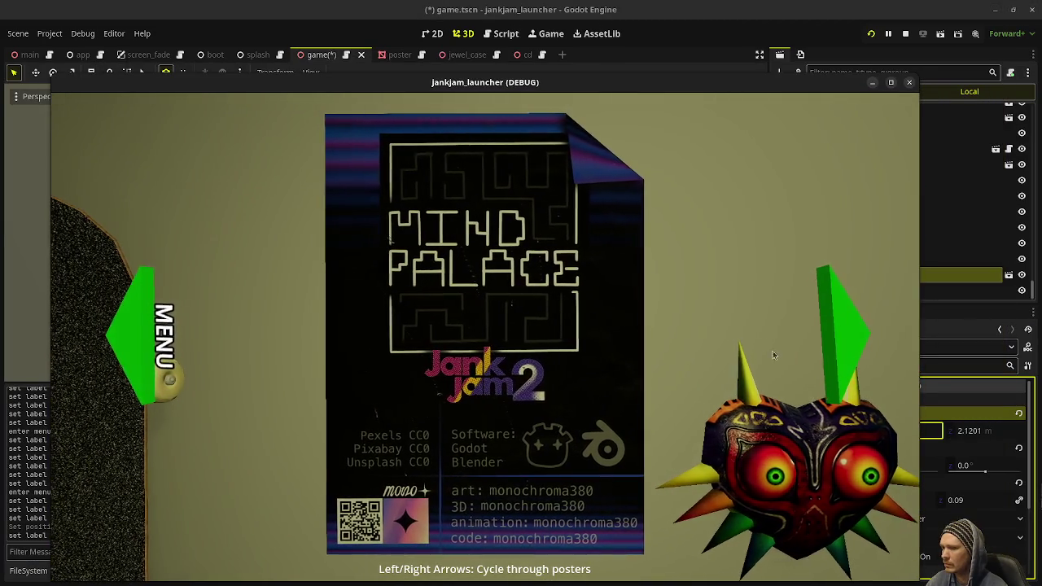
{"action": "left_click", "coordinate": [846, 328]}
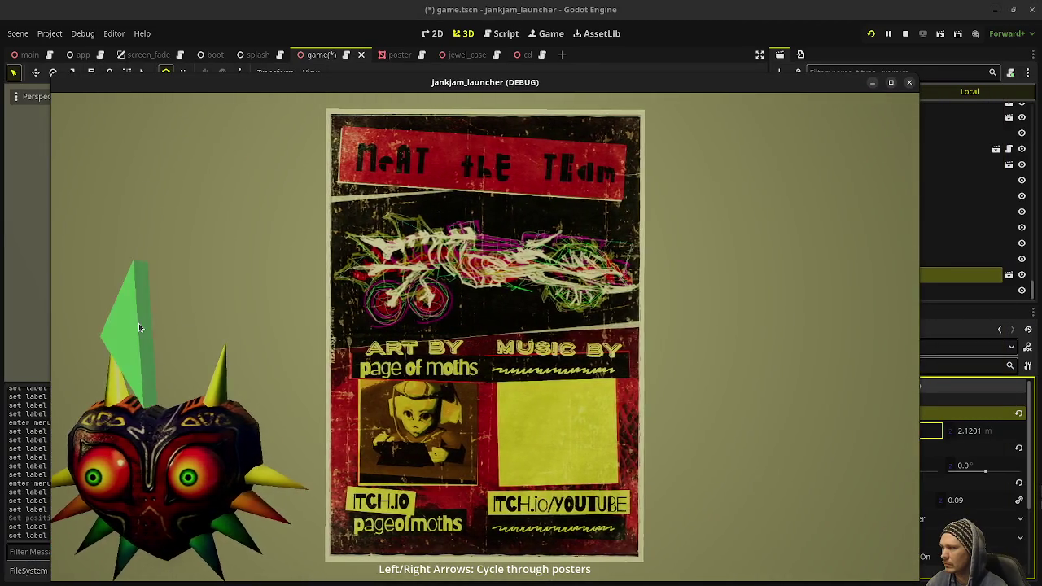
{"action": "left_click", "coordinate": [139, 323]}
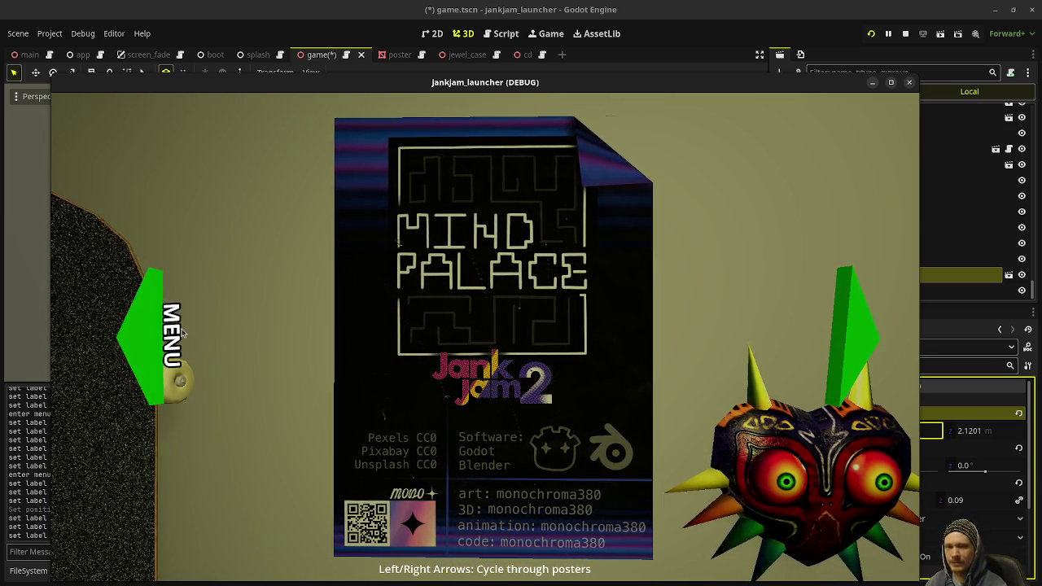
{"action": "left_click", "coordinate": [862, 342]}
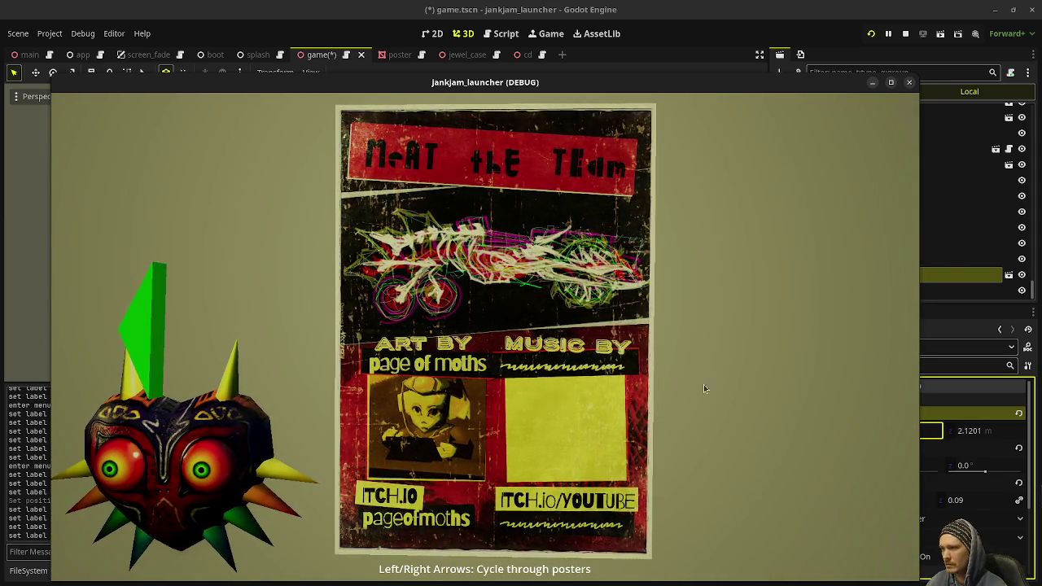
{"action": "left_click", "coordinate": [190, 346]}
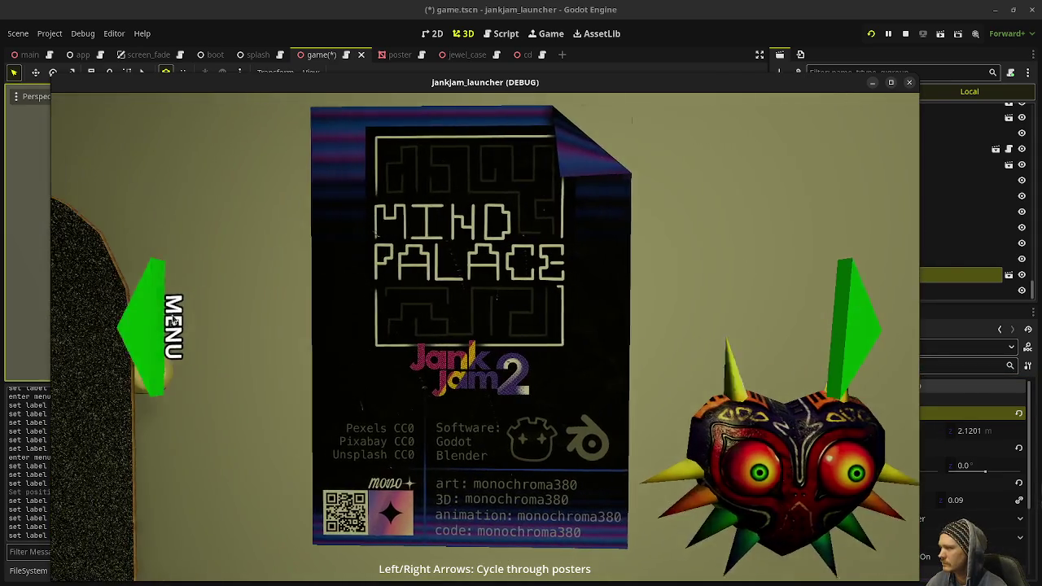
- Check the TV menu and CD shelf views, then stop the game and save the scene
{"action": "left_click", "coordinate": [167, 342]}
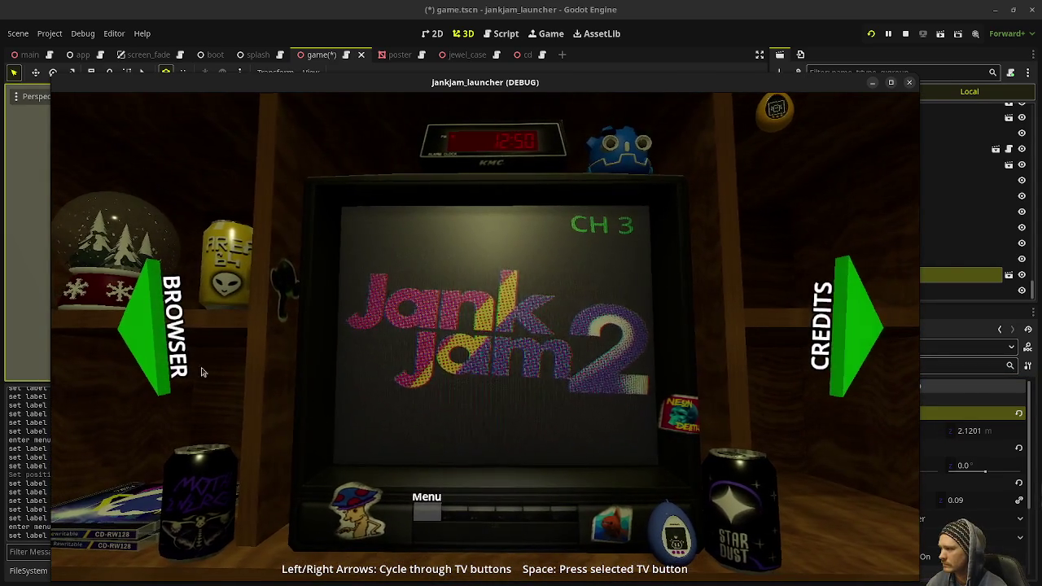
{"action": "left_click", "coordinate": [141, 317]}
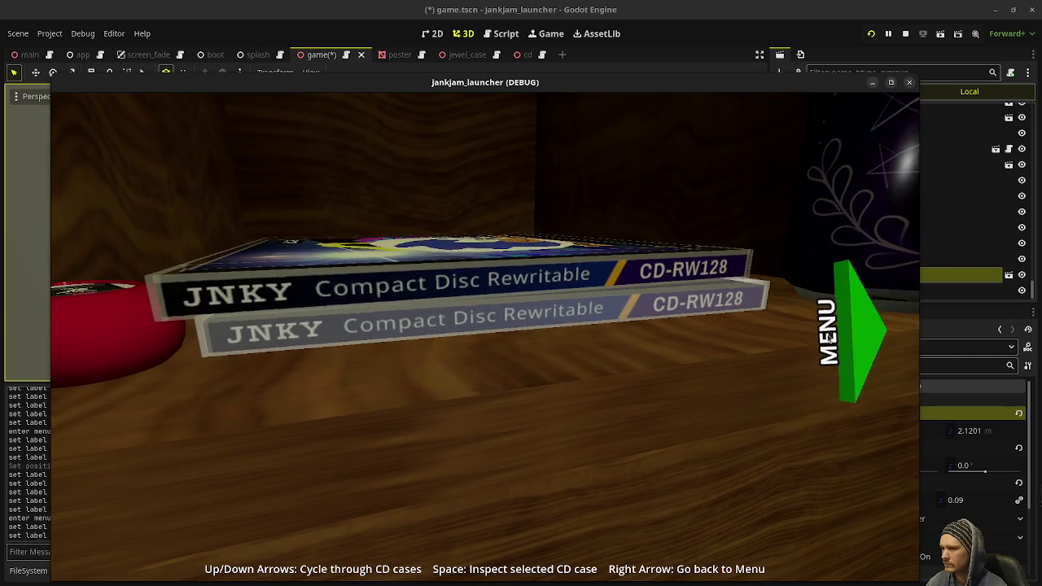
{"action": "left_click", "coordinate": [846, 340]}
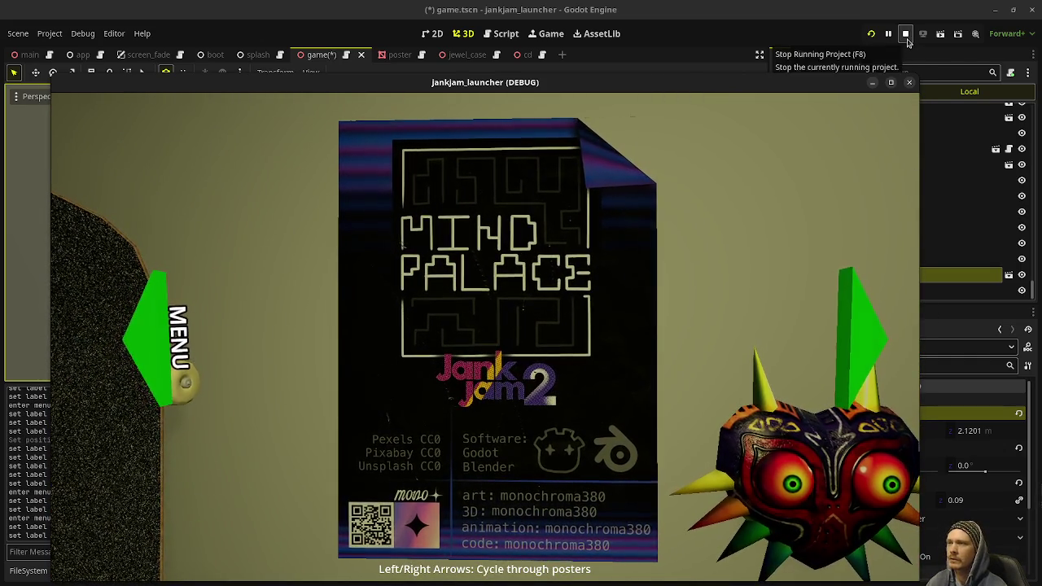
{"action": "left_click", "coordinate": [907, 37]}
{"action": "key", "text": "ctrl+s"}
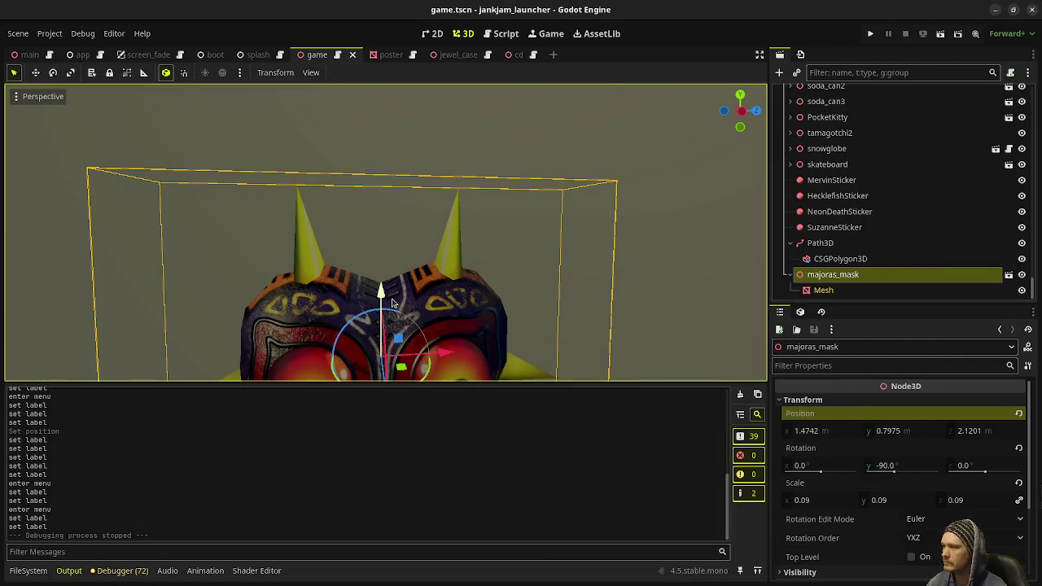
- Delete the '# majoras mask' to-do line from game.gd and save the script
{"action": "left_click", "coordinate": [500, 33]}
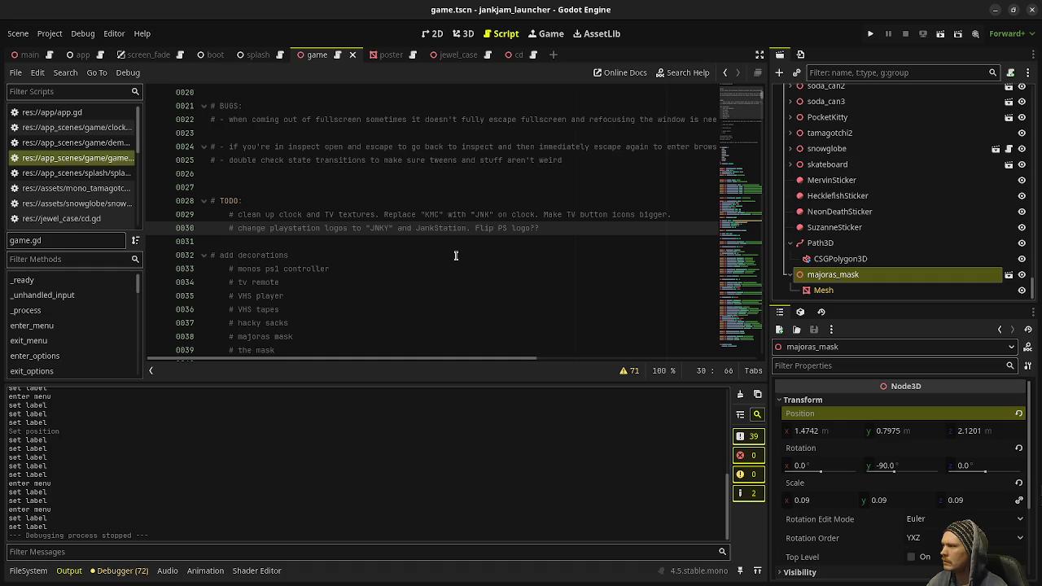
{"action": "scroll", "coordinate": [456, 256], "scroll_direction": "down", "scroll_amount": 1}
{"action": "left_click_drag", "start_coordinate": [326, 297], "coordinate": [327, 284]}
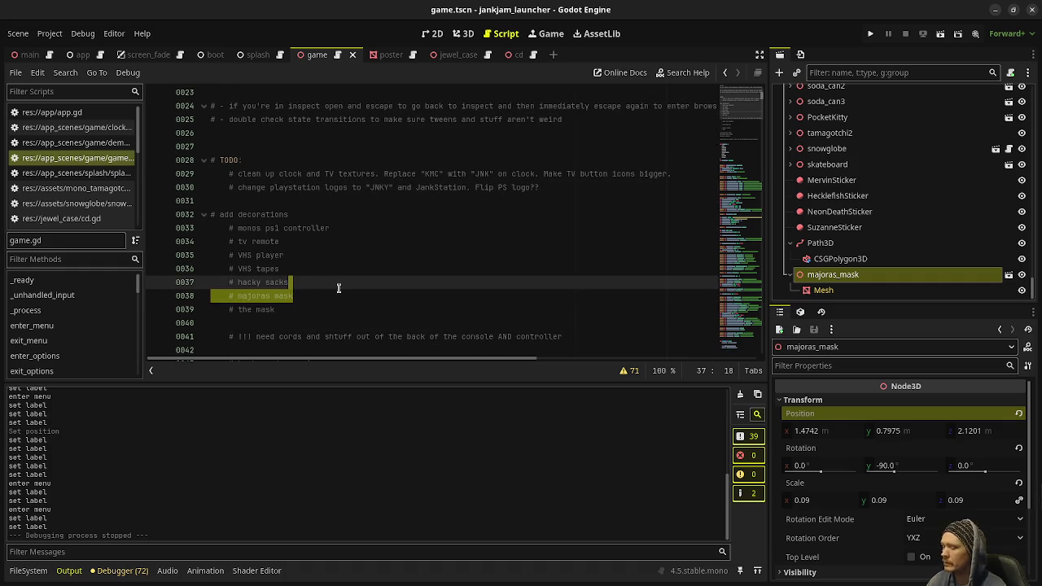
{"action": "key", "text": "BackSpace"}
{"action": "key", "text": "ctrl+s"}
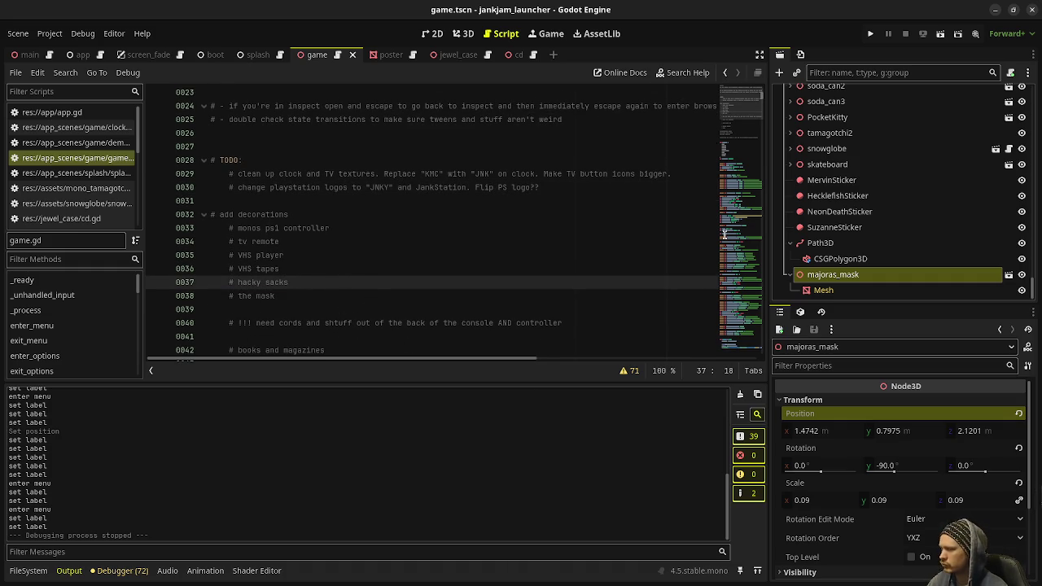
{"action": "key", "text": "alt+Tab"}
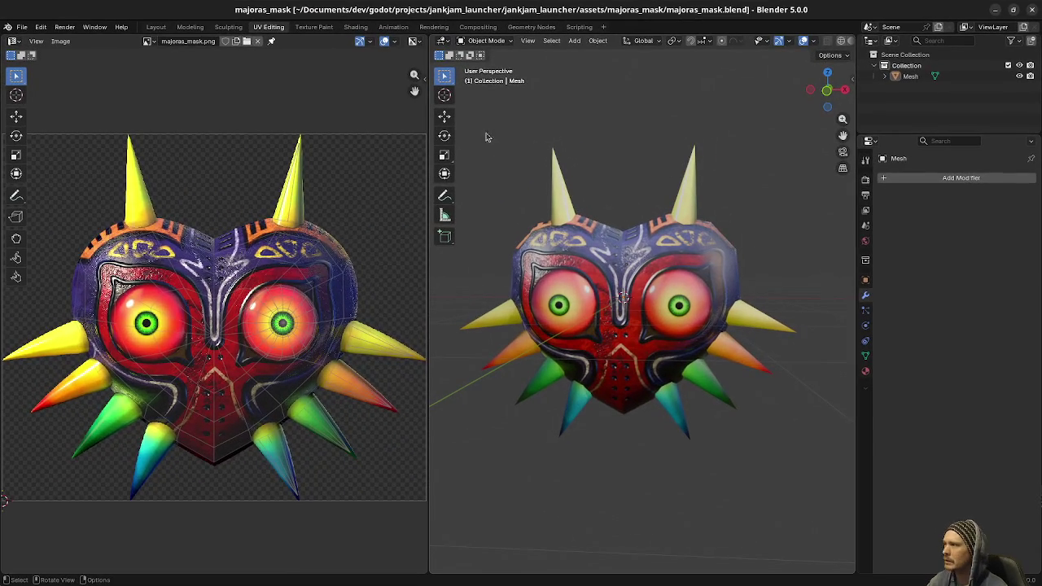
- Close Blender, then switch to the hacky sack texture image search
{"action": "left_click", "coordinate": [1032, 10]}
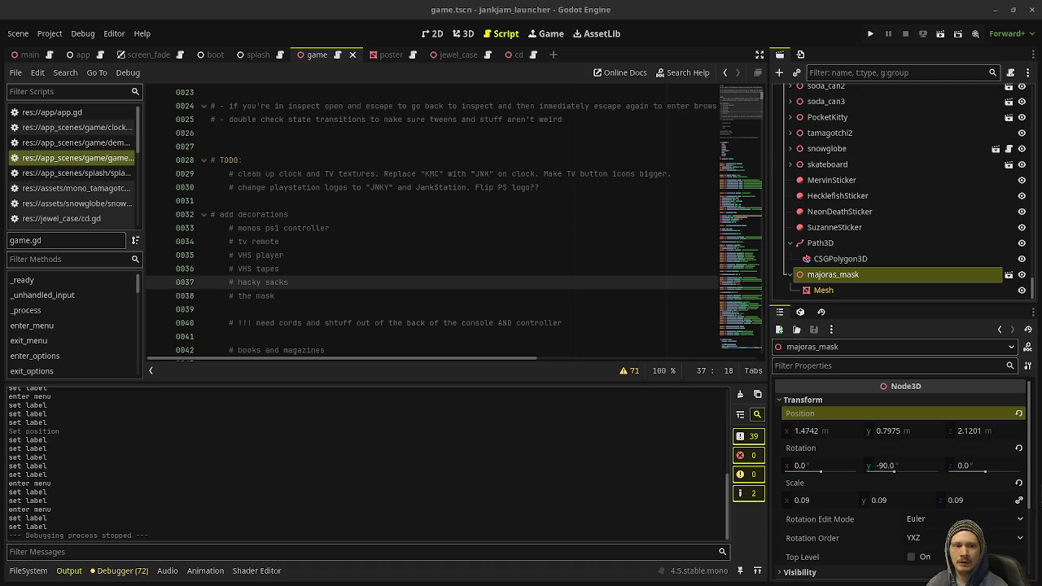
{"action": "key", "text": "alt+Tab"}
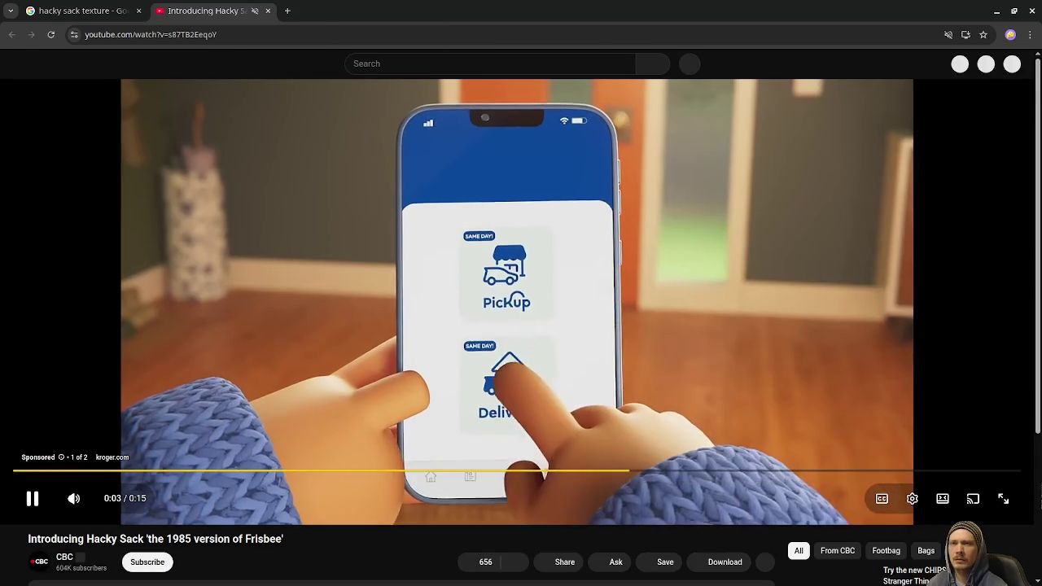
- Start the 'Introducing Hacky Sack' YouTube video
{"action": "left_click", "coordinate": [521, 519]}
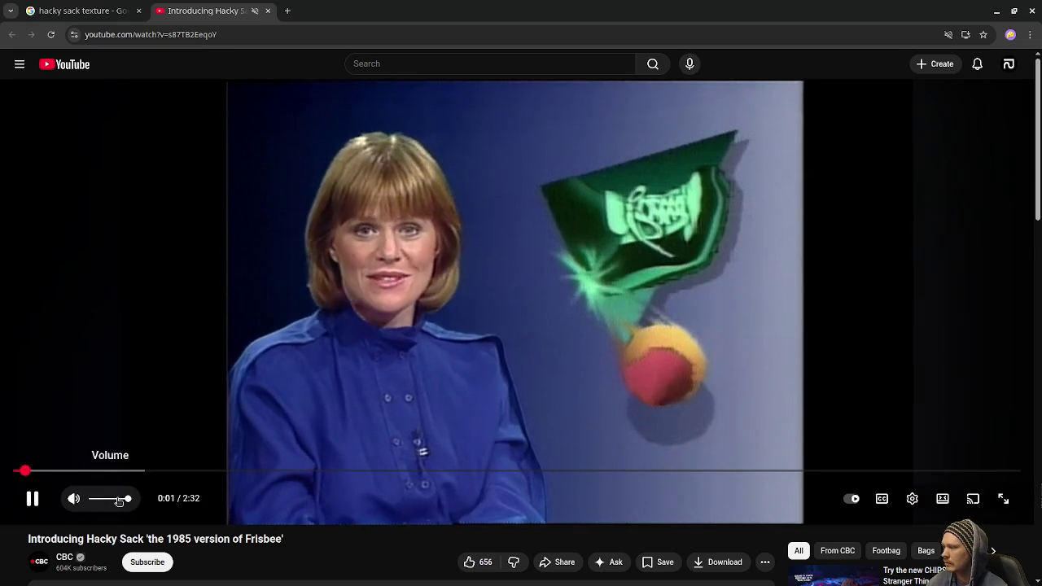
- Unmute the YouTube site, watch the hacky sack clip, then seek back to 2:24
{"action": "right_click", "coordinate": [232, 11]}
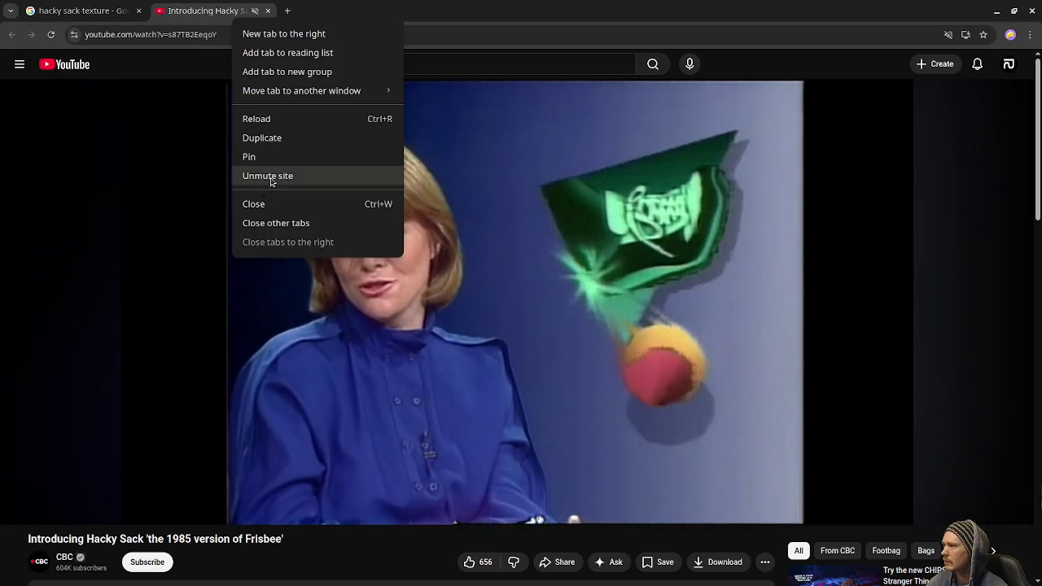
{"action": "left_click", "coordinate": [262, 173]}
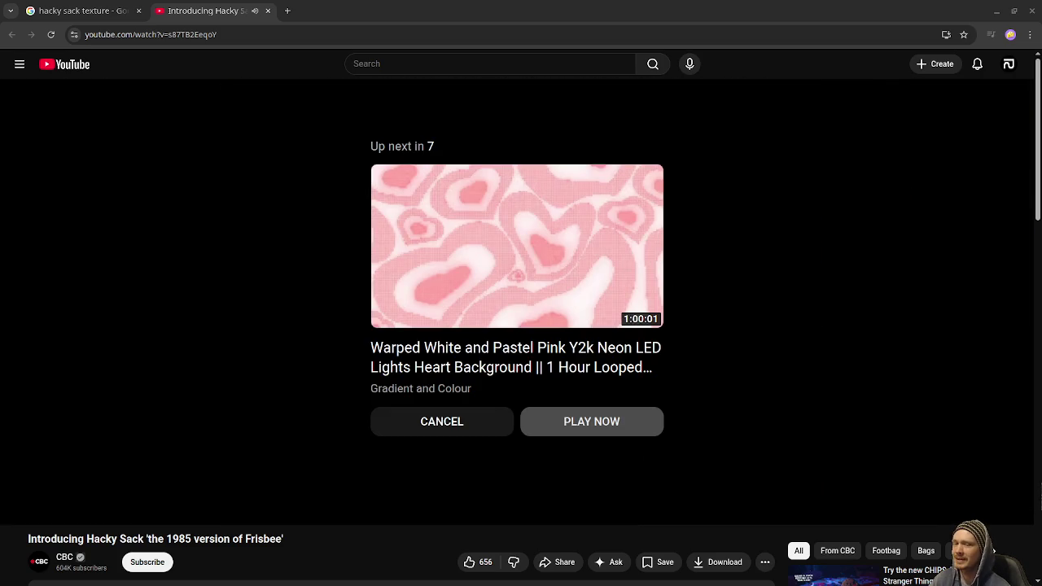
{"action": "left_click", "coordinate": [967, 471]}
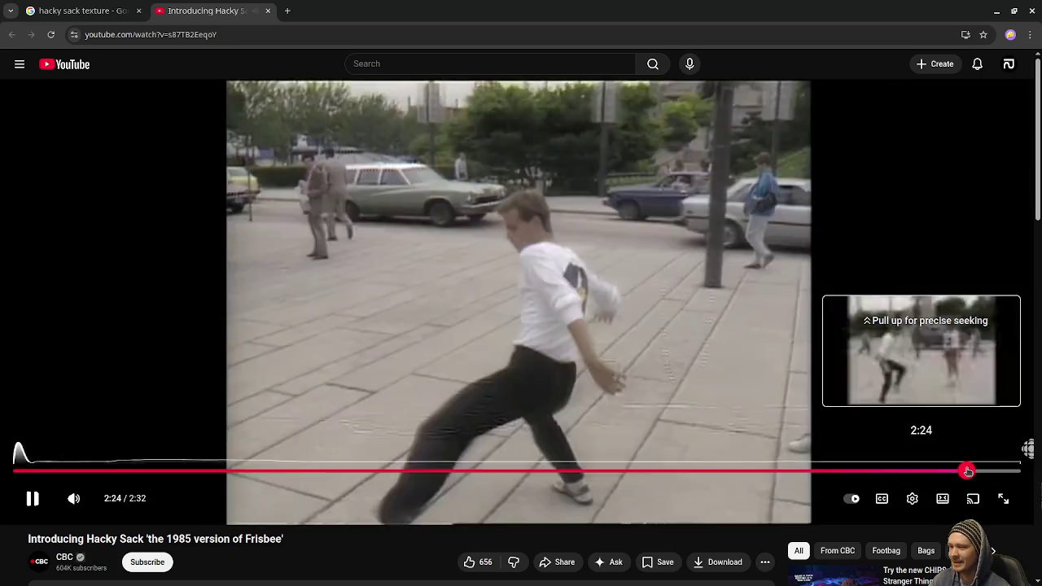
- Pause the hacky sack video and reopen the Devilstick Tutorial video in a new tab
{"action": "left_click", "coordinate": [856, 372]}
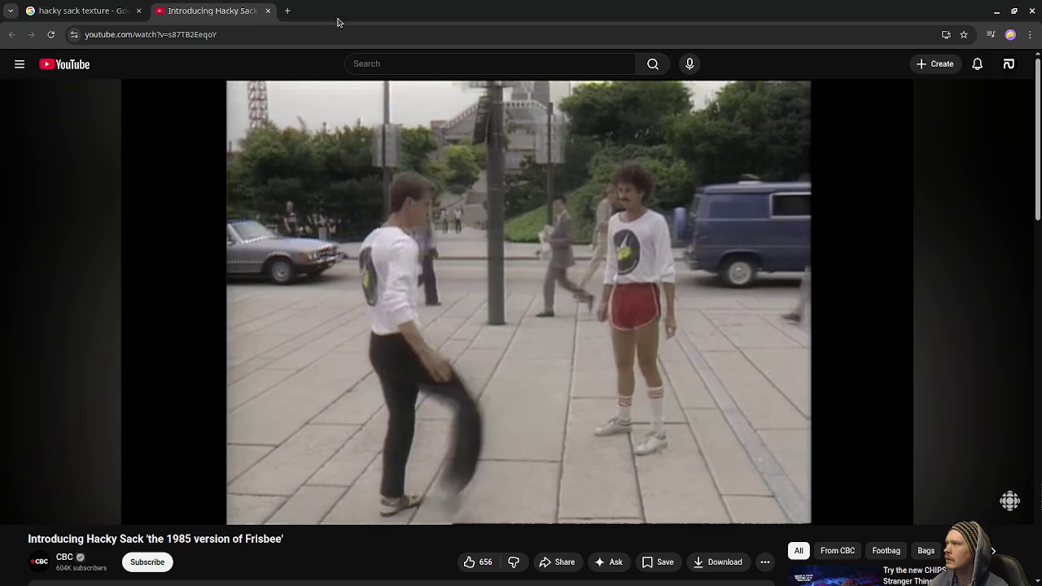
{"action": "key", "text": "ctrl+shift+Tab"}
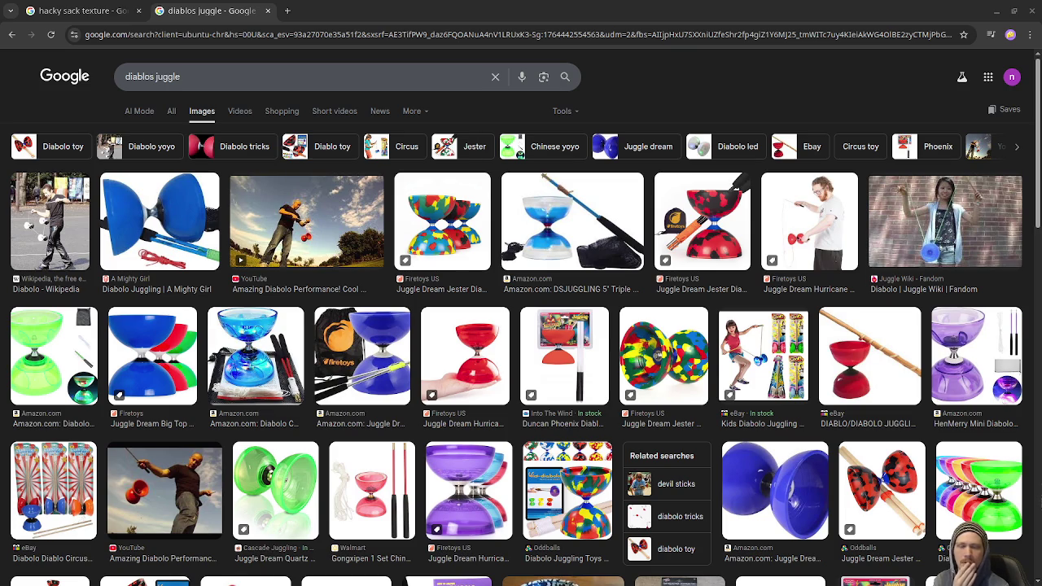
{"action": "key", "text": "ctrl+shift+t"}
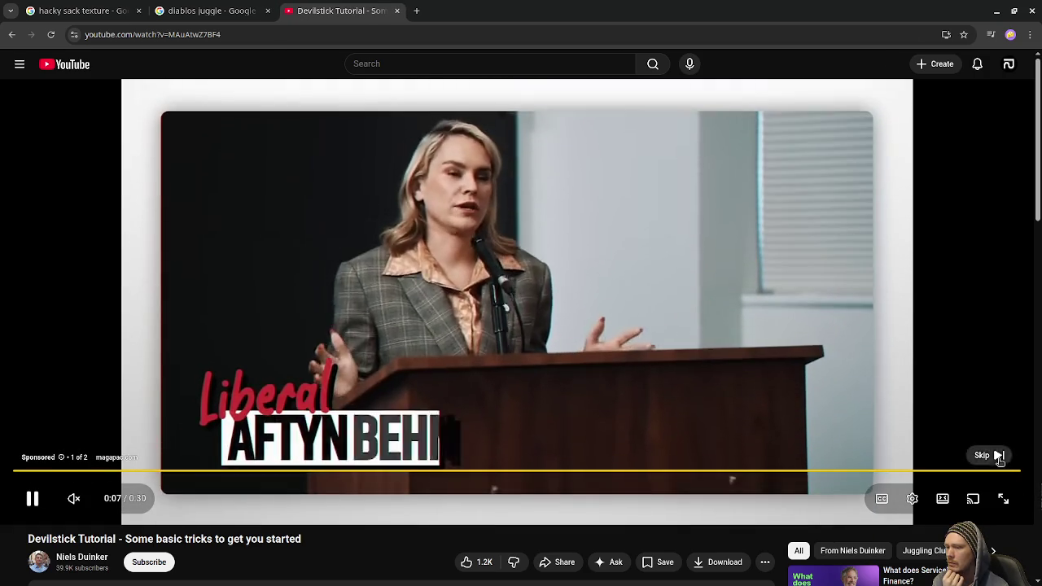
- Skip the ad, unmute, and seek the devilstick tutorial ahead to about 0:55
{"action": "left_click", "coordinate": [993, 456]}
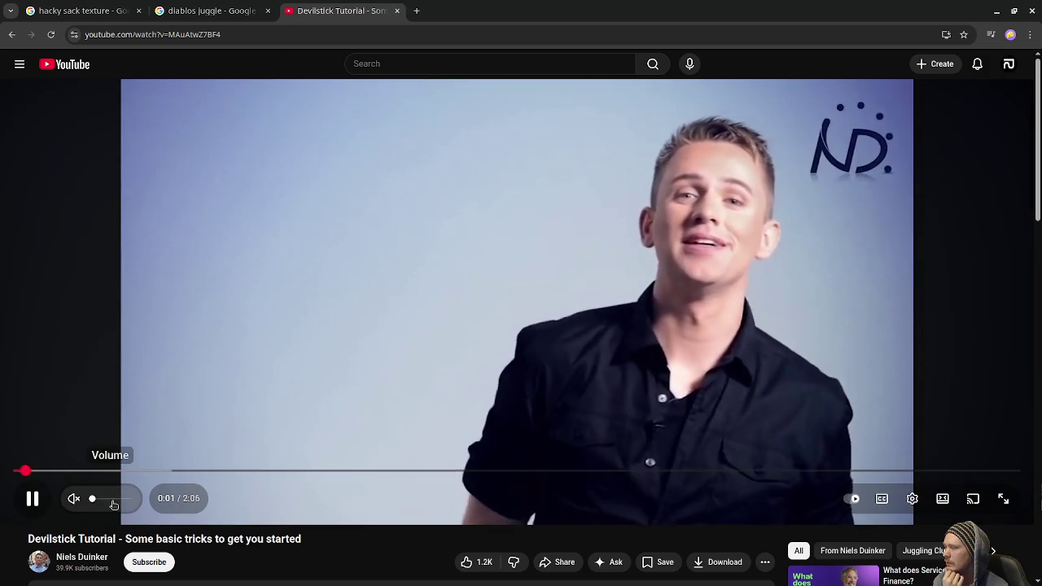
{"action": "left_click", "coordinate": [73, 499]}
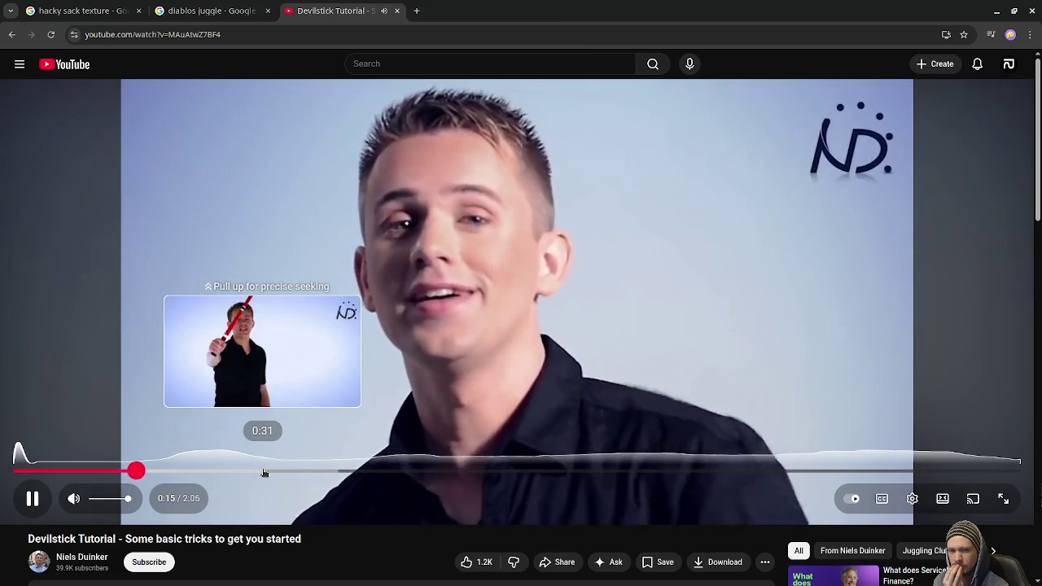
{"action": "left_click", "coordinate": [264, 473]}
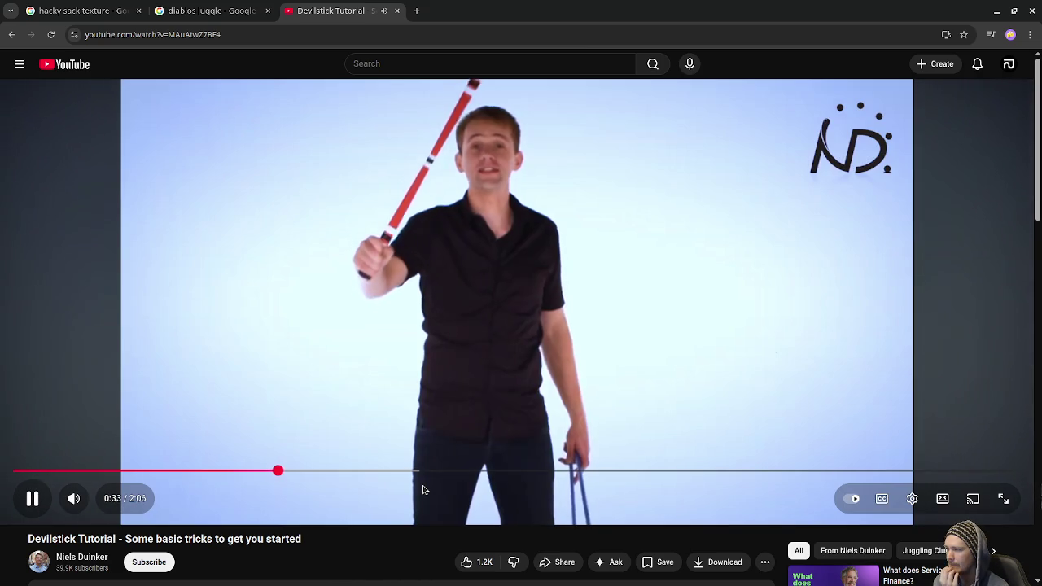
{"action": "left_click_drag", "start_coordinate": [358, 472], "coordinate": [363, 470]}
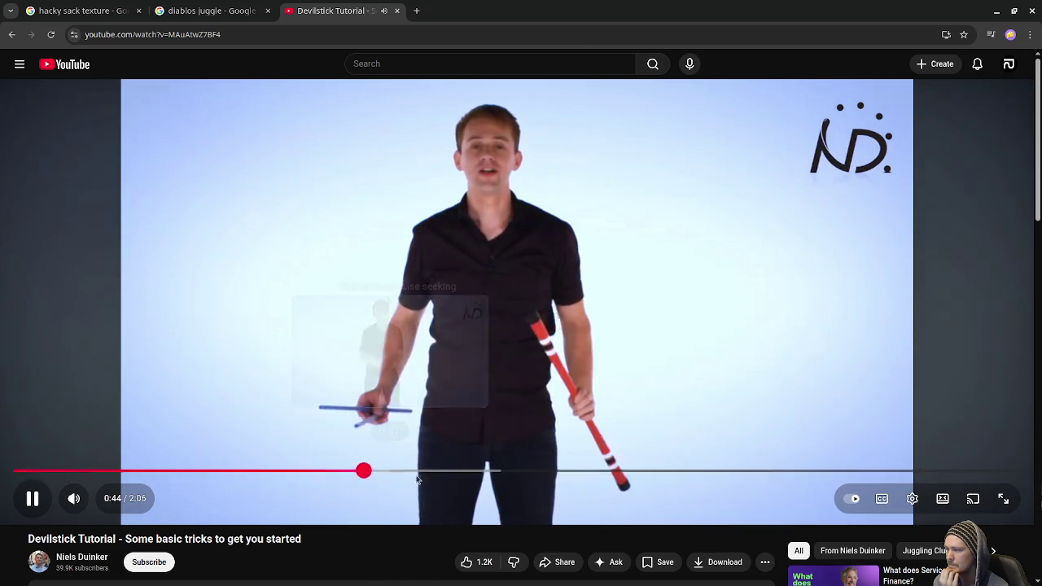
{"action": "left_click", "coordinate": [463, 471]}
- Jump to 1:18, watch to the end, then close the tutorial and diablo image tabs
{"action": "left_click", "coordinate": [604, 472]}
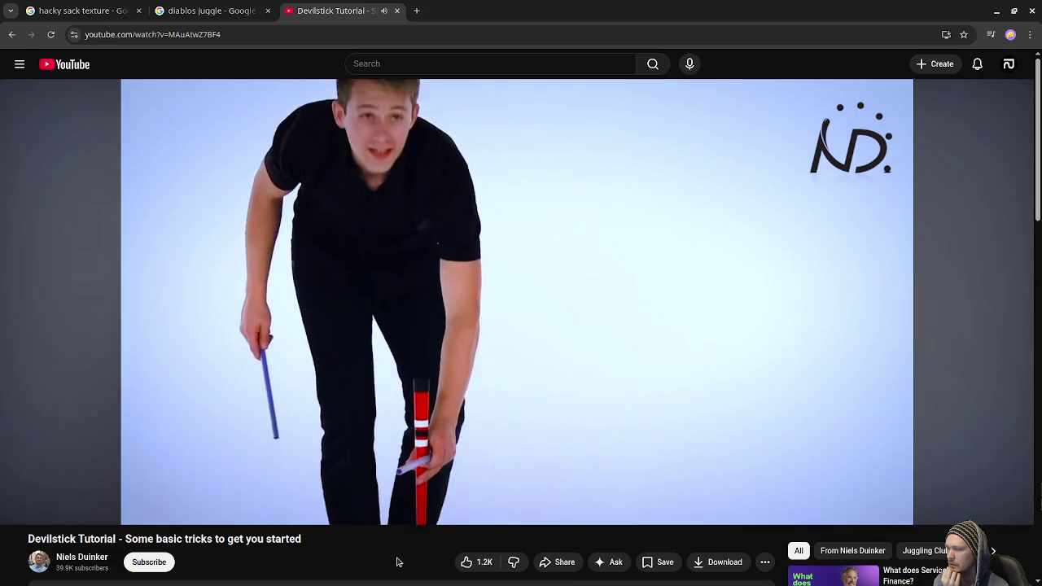
{"action": "left_click", "coordinate": [636, 470]}
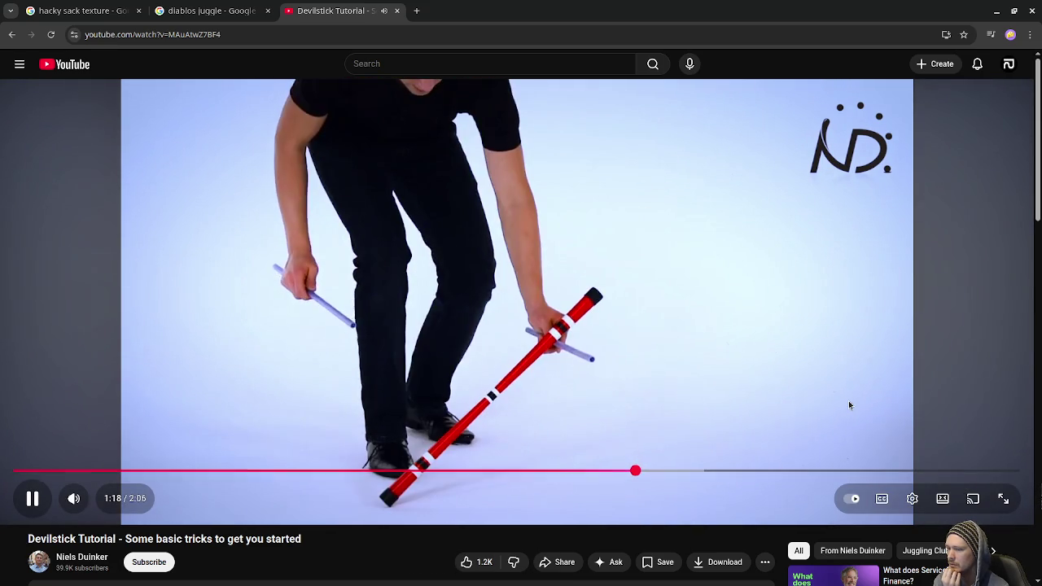
{"action": "scroll", "coordinate": [847, 399], "scroll_direction": "down", "scroll_amount": 3}
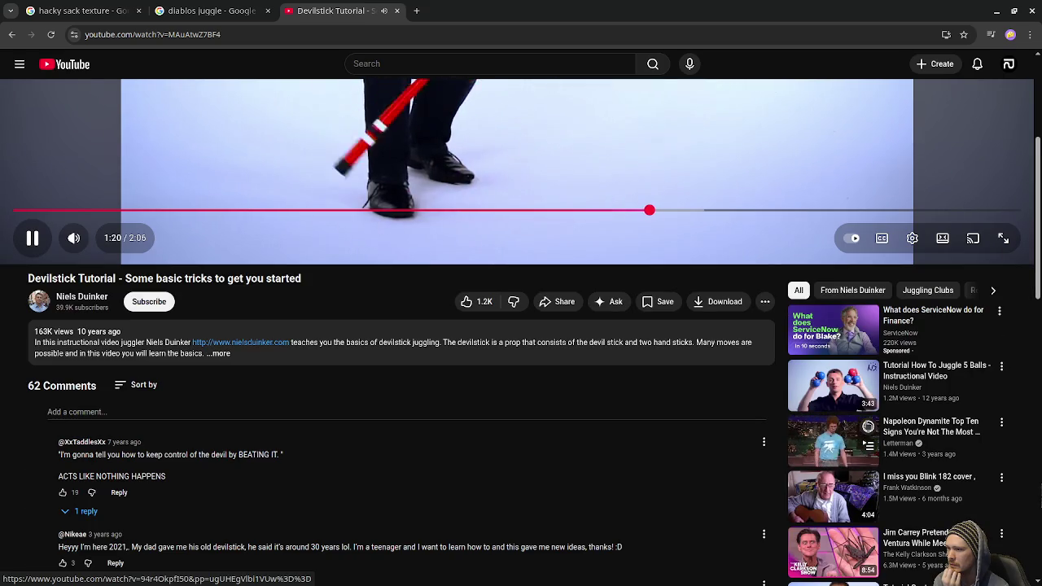
{"action": "scroll", "coordinate": [556, 453], "scroll_direction": "up", "scroll_amount": 3}
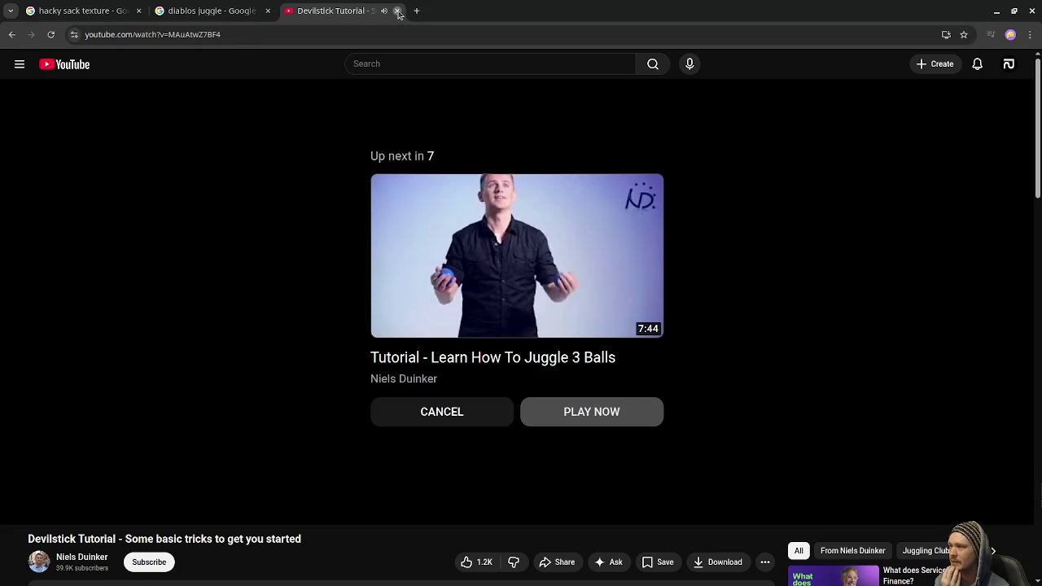
{"action": "left_click", "coordinate": [398, 11]}
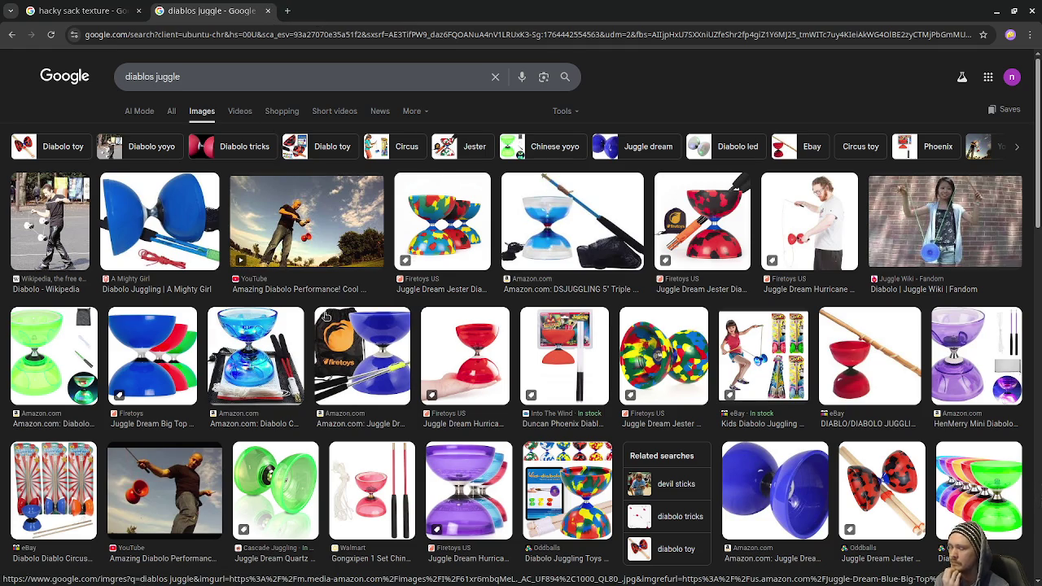
{"action": "left_click", "coordinate": [267, 11]}
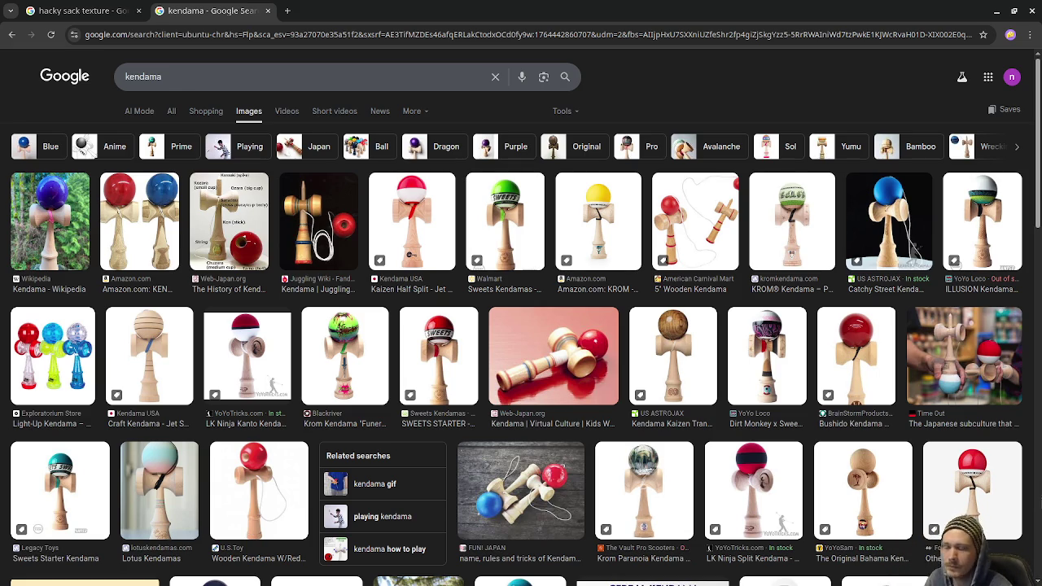
- Play 'World's Most Amazing Kendama Ninjas!' from the kendama Videos results, toggling its sound off and on
{"action": "left_click", "coordinate": [287, 111]}
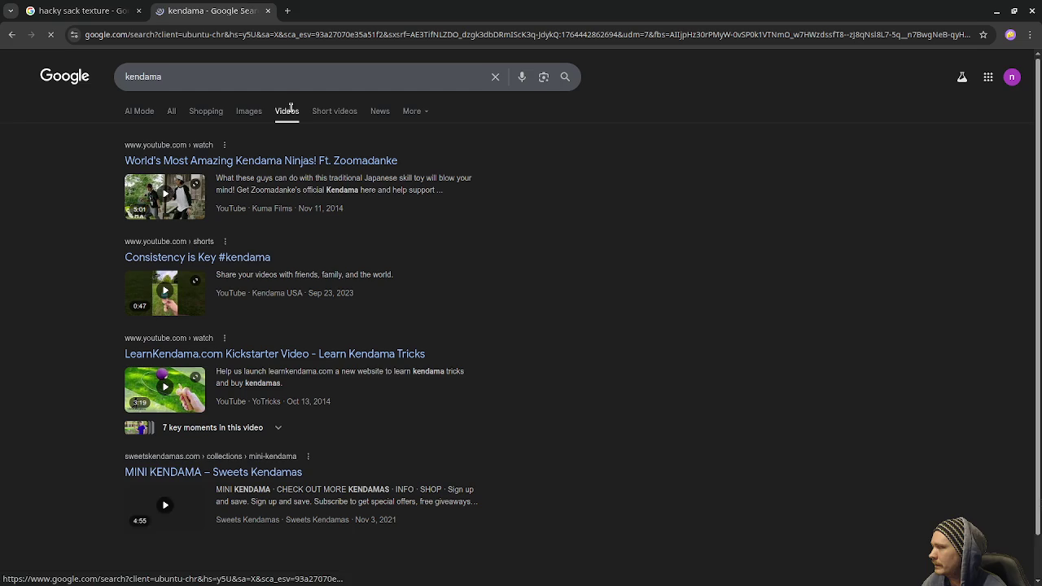
{"action": "left_click", "coordinate": [269, 163]}
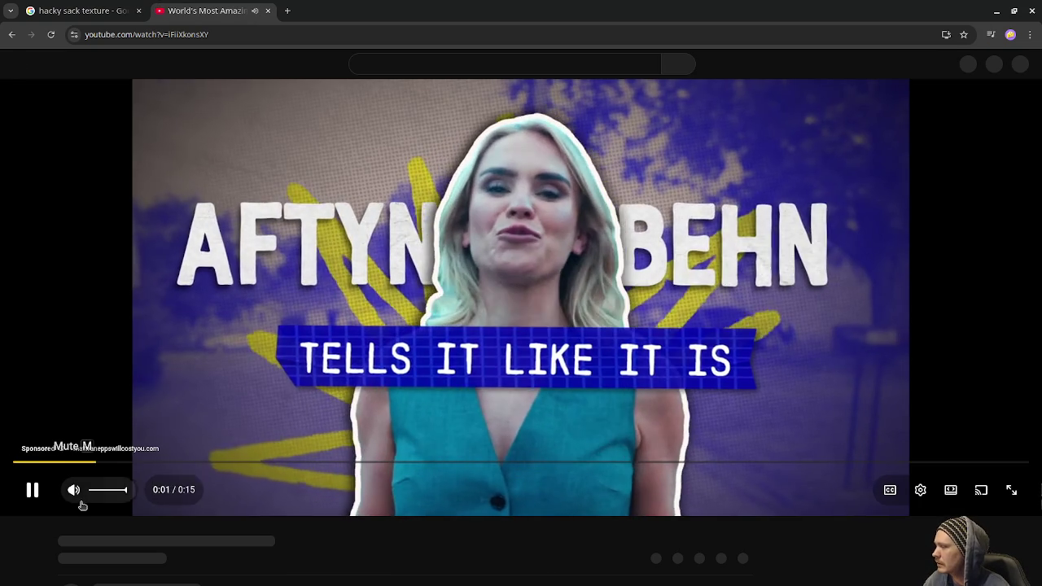
{"action": "left_click", "coordinate": [74, 492]}
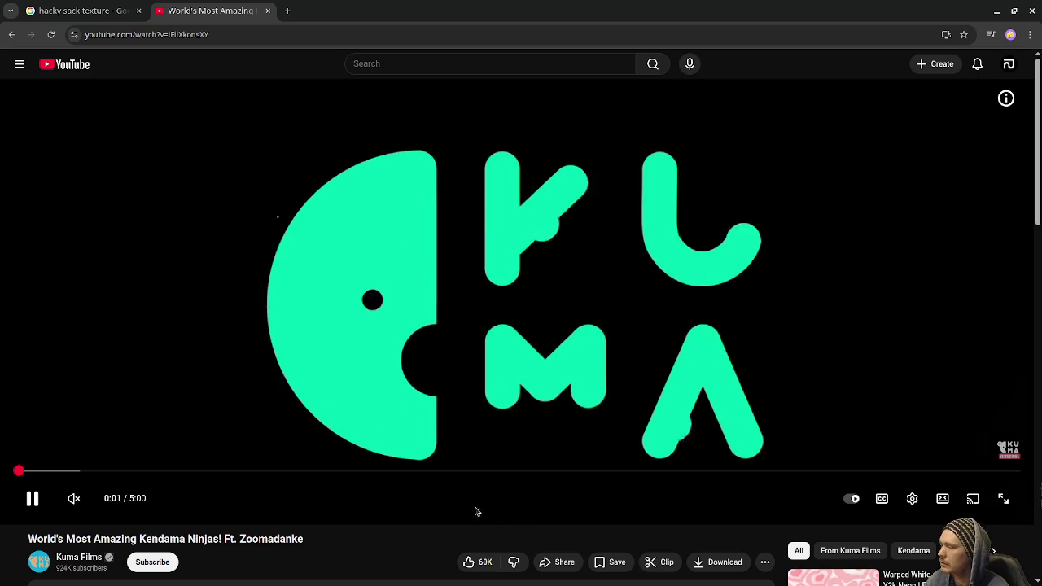
{"action": "left_click", "coordinate": [73, 498]}
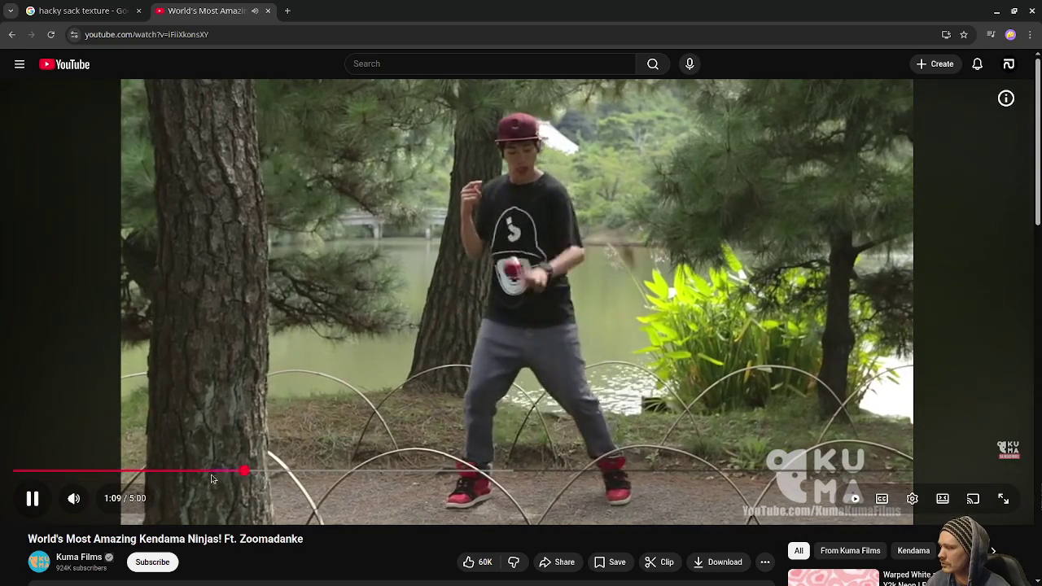
- Rewind the kendama video to 1:02, then close its YouTube tab
{"action": "left_click", "coordinate": [227, 472]}
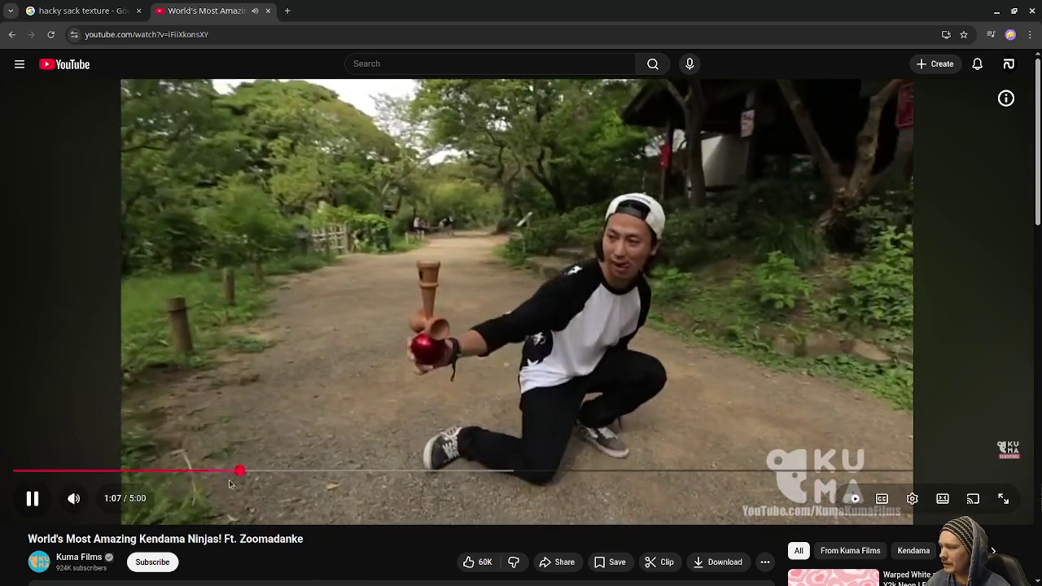
{"action": "left_click", "coordinate": [224, 472]}
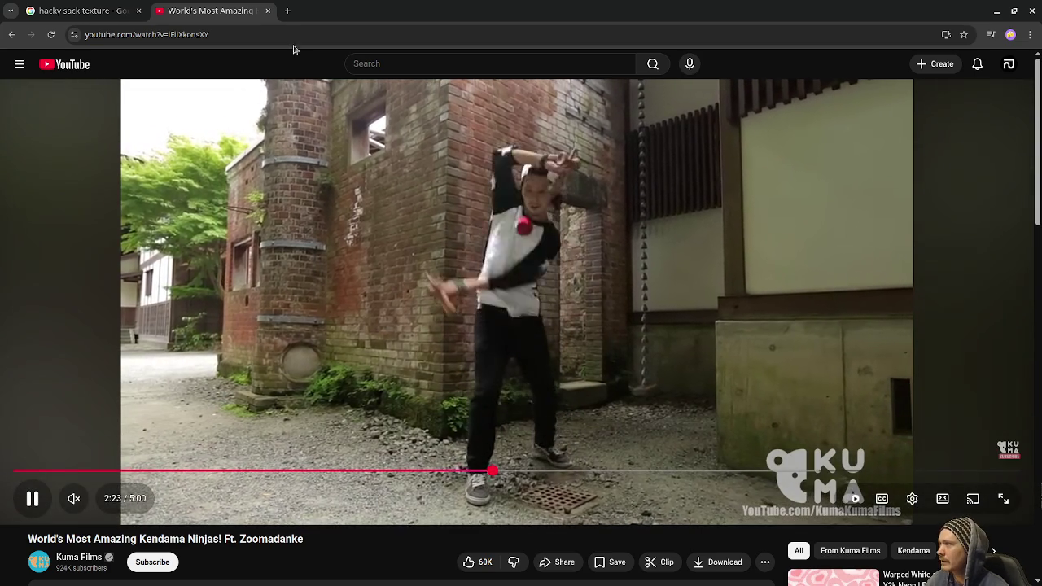
{"action": "left_click", "coordinate": [269, 11]}
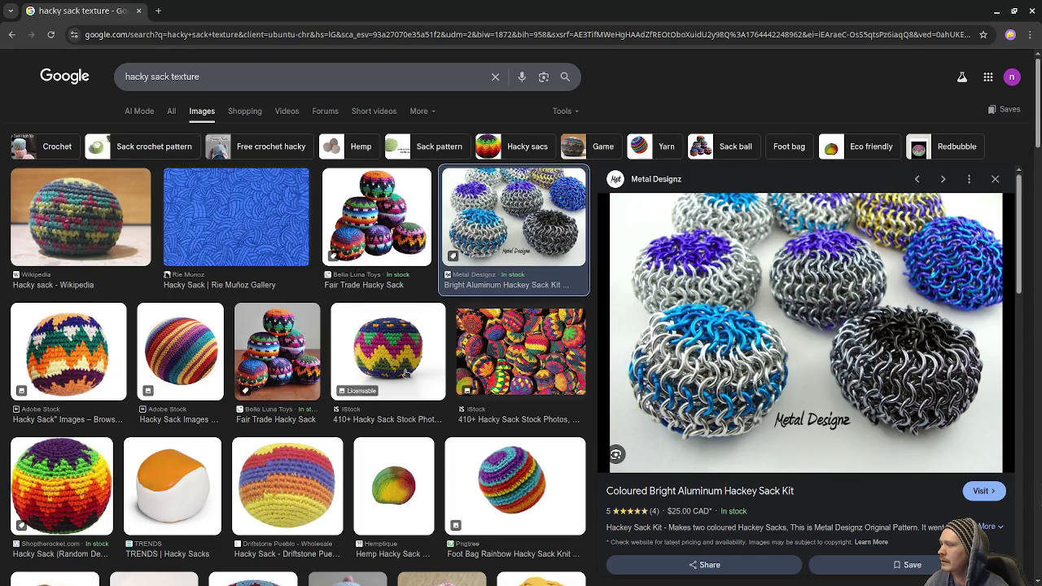
{"action": "scroll", "coordinate": [407, 356], "scroll_direction": "down", "scroll_amount": 3}
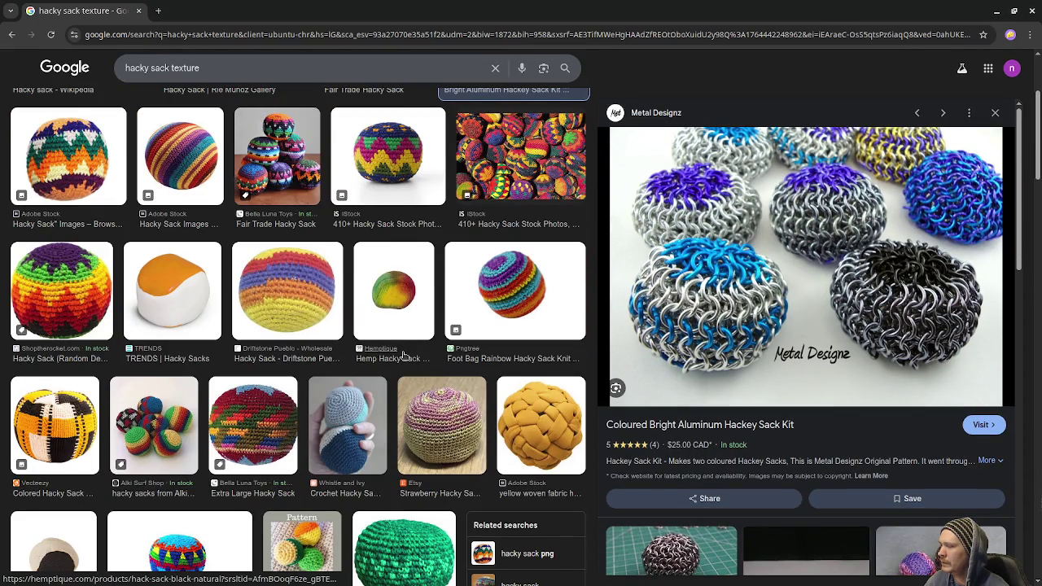
{"action": "scroll", "coordinate": [405, 353], "scroll_direction": "down", "scroll_amount": 3}
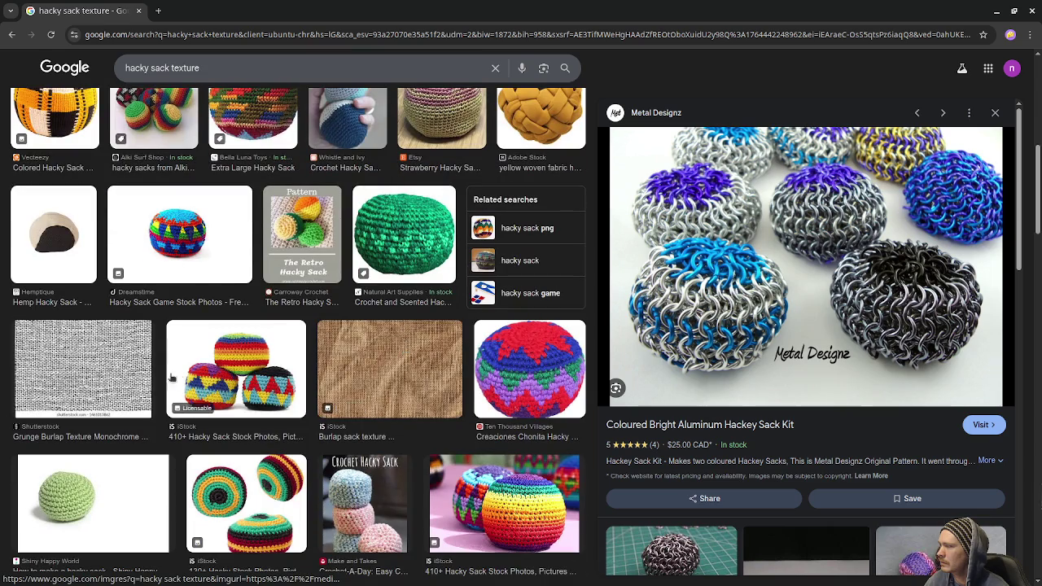
{"action": "scroll", "coordinate": [96, 372], "scroll_direction": "down", "scroll_amount": 3}
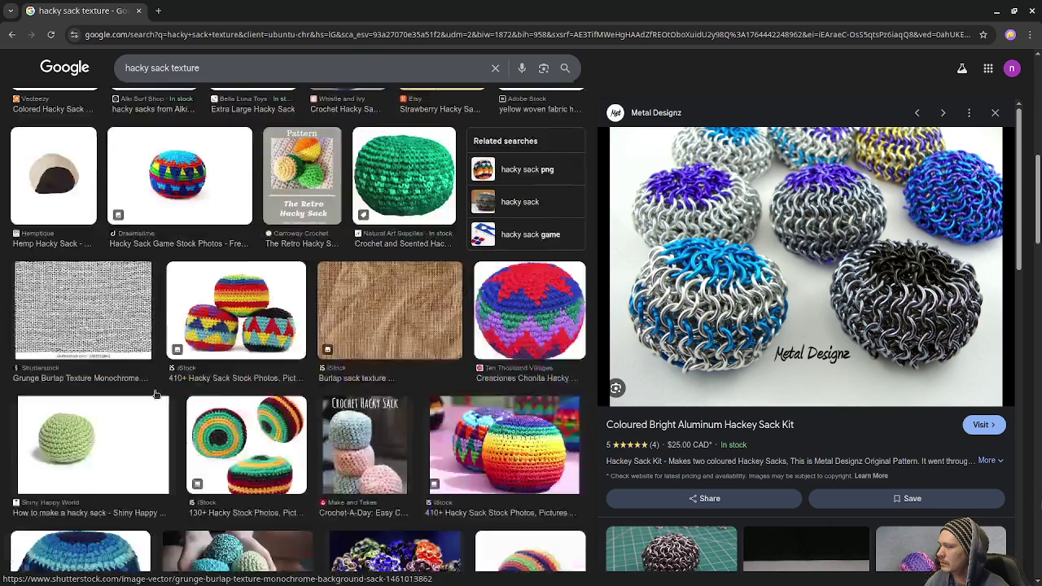
{"action": "scroll", "coordinate": [257, 379], "scroll_direction": "up", "scroll_amount": 3}
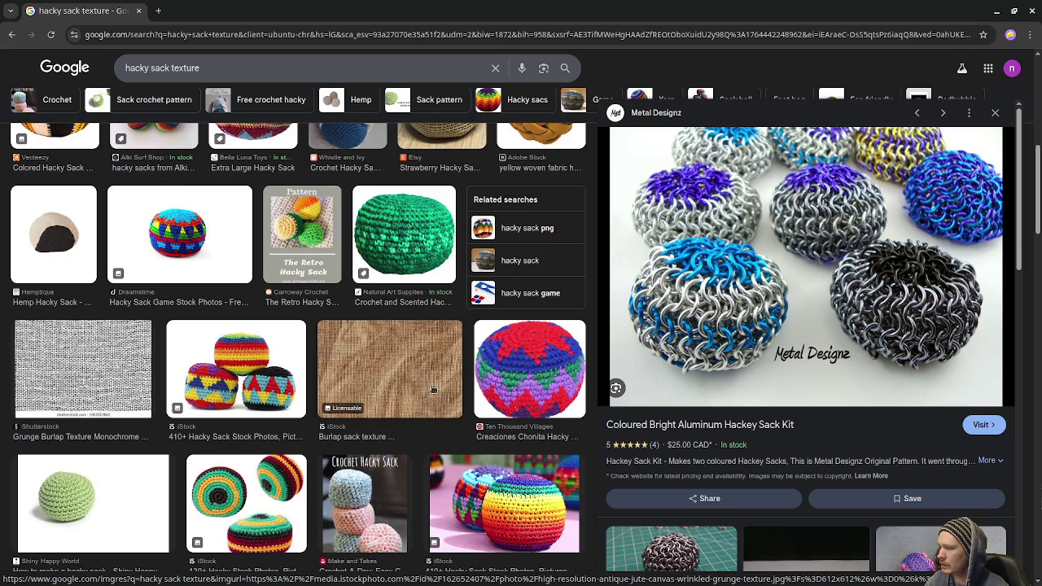
{"action": "left_click", "coordinate": [997, 12]}
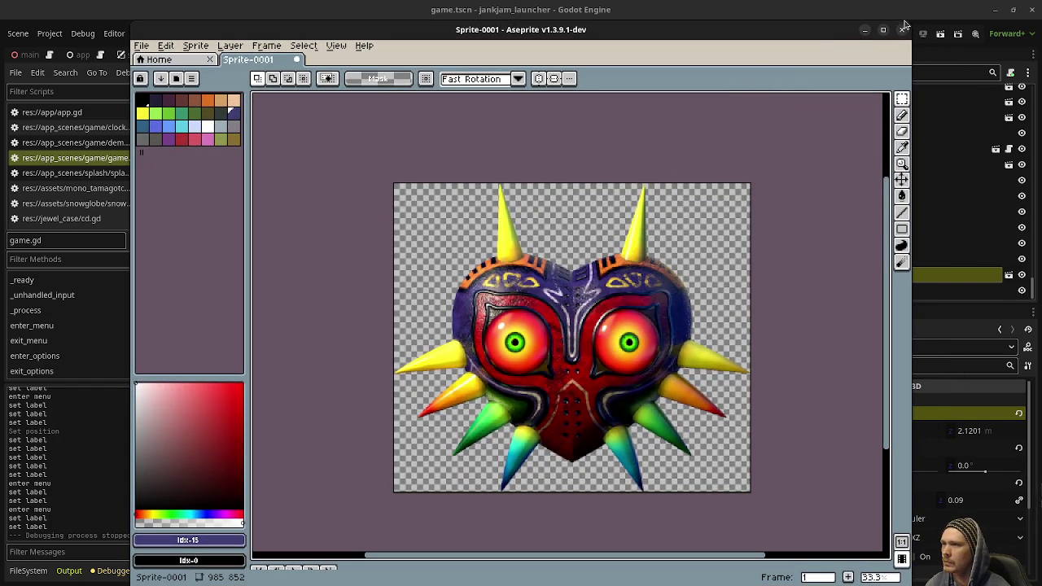
- Close the Aseprite window holding the unsaved Majora's Mask sprite
{"action": "left_click", "coordinate": [902, 31]}
- Discard the sprite with Don't Save and switch to the kaleb usa kendama image results
{"action": "left_click", "coordinate": [518, 339]}
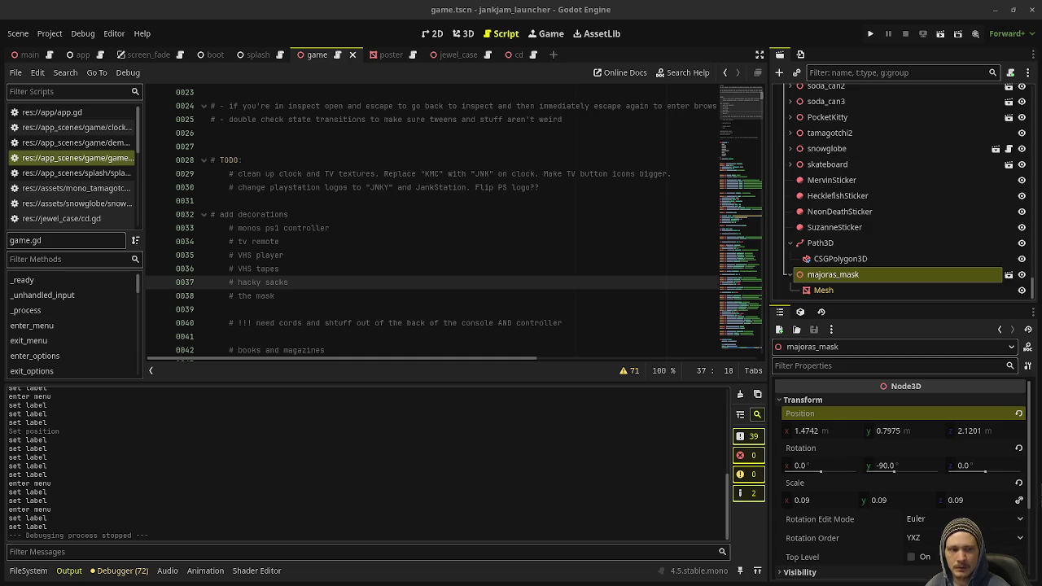
{"action": "key", "text": "alt+Tab"}
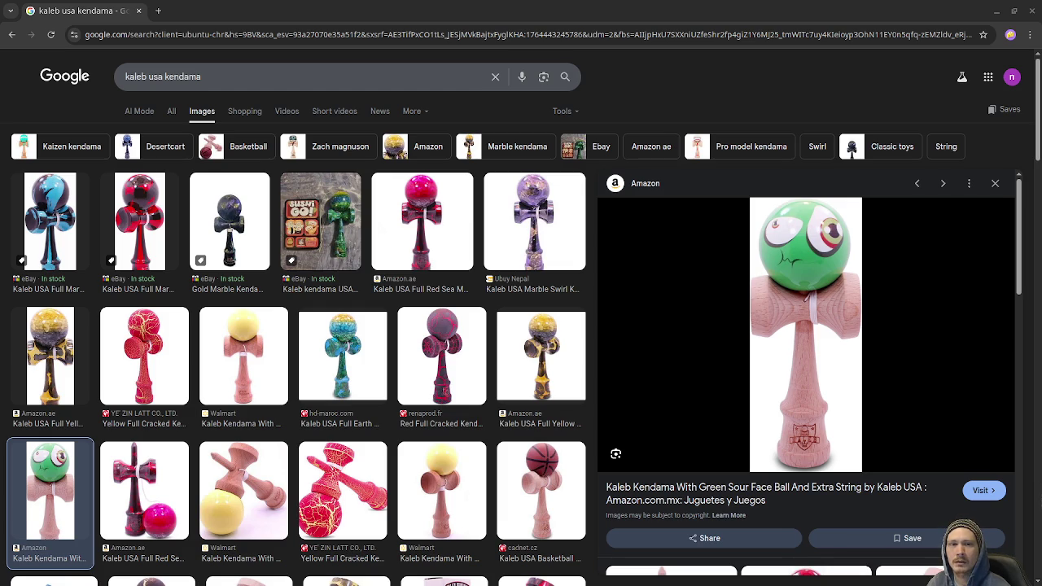
{"action": "left_click", "coordinate": [984, 490]}
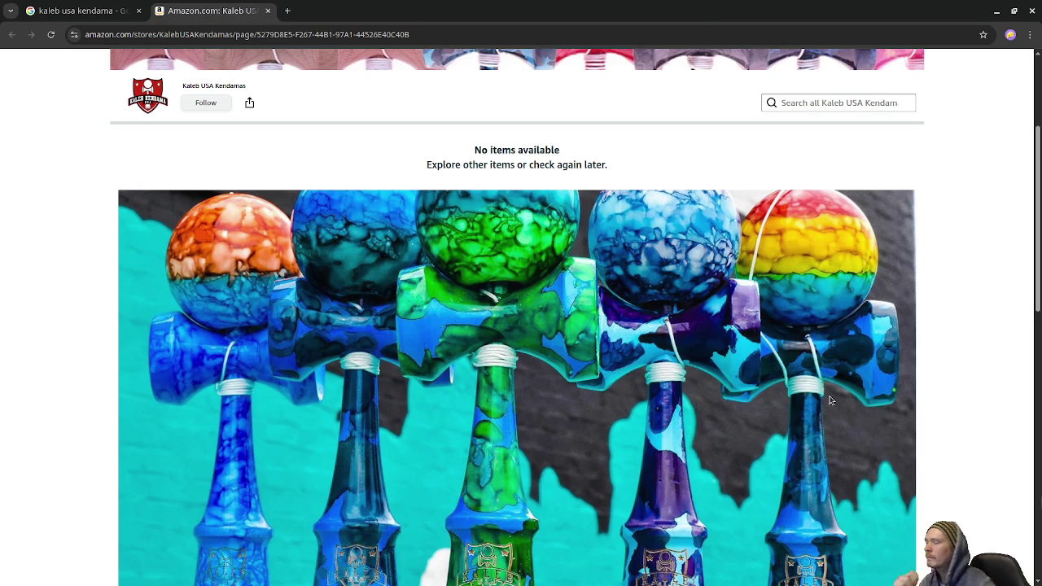
{"action": "scroll", "coordinate": [484, 398], "scroll_direction": "down", "scroll_amount": 2}
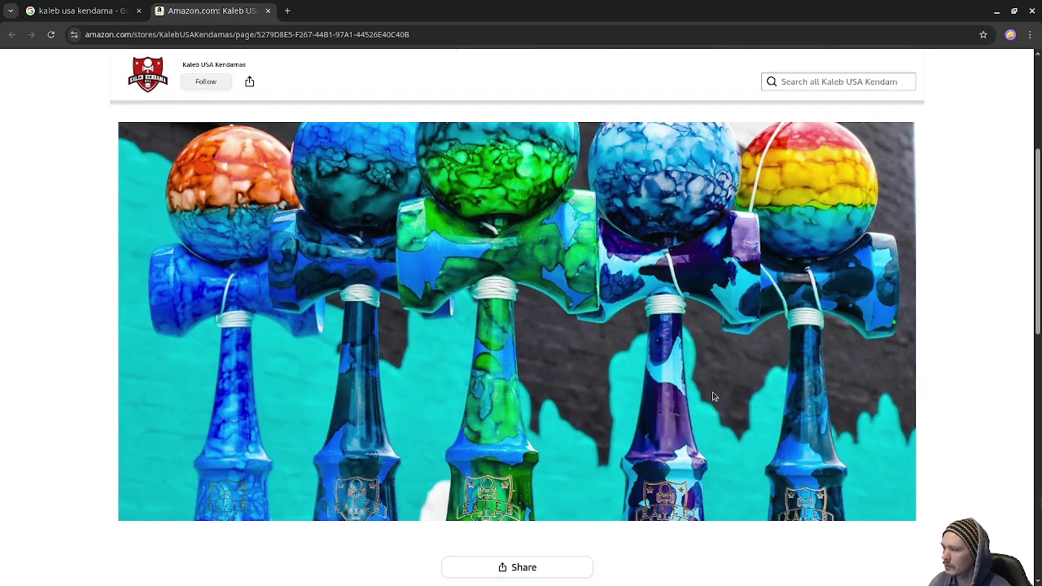
{"action": "scroll", "coordinate": [713, 394], "scroll_direction": "down", "scroll_amount": 10}
{"action": "scroll", "coordinate": [716, 396], "scroll_direction": "up", "scroll_amount": 10}
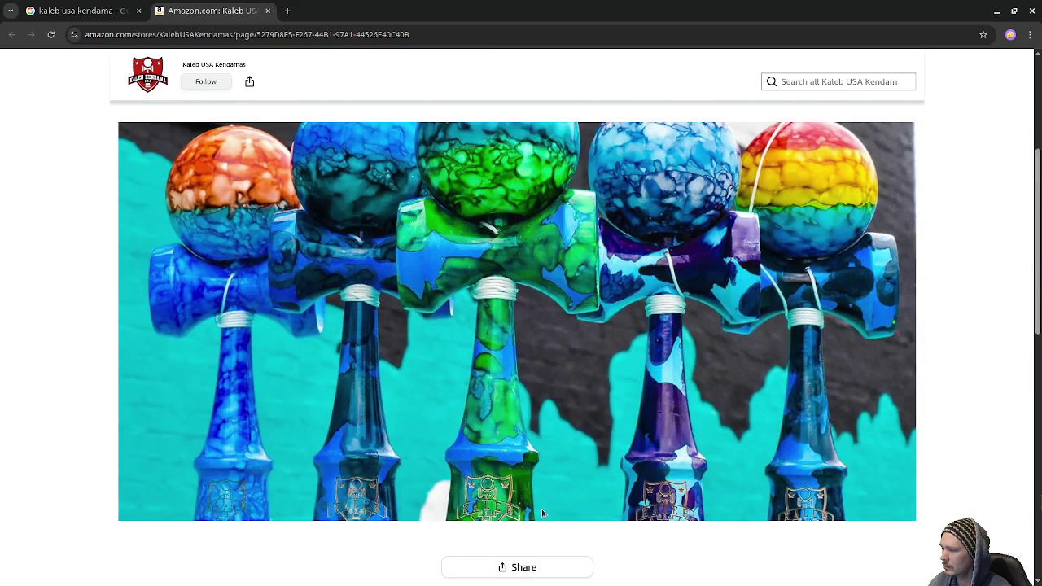
{"action": "scroll", "coordinate": [792, 319], "scroll_direction": "up", "scroll_amount": 5}
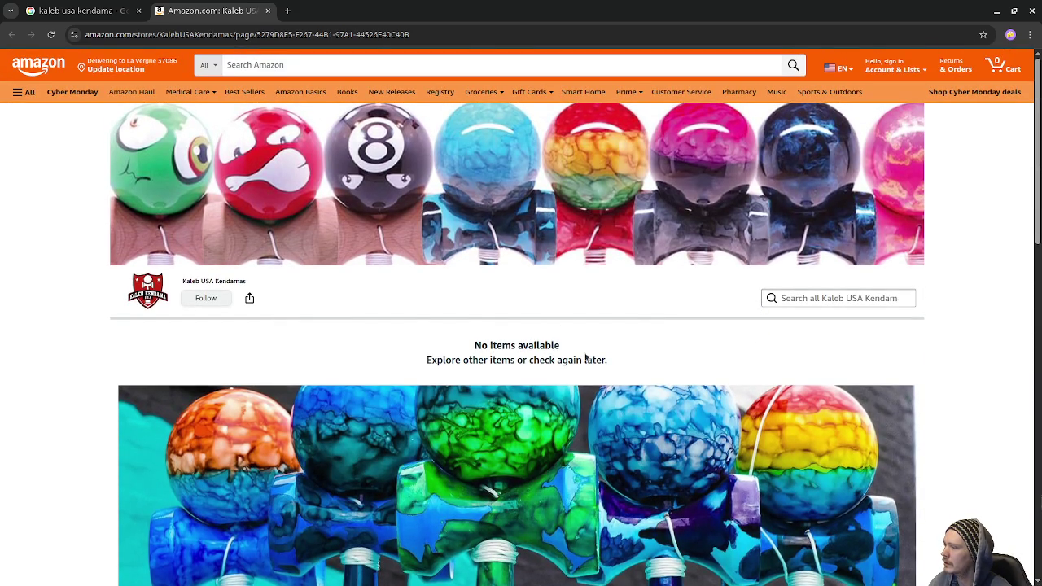
{"action": "scroll", "coordinate": [604, 363], "scroll_direction": "down", "scroll_amount": 10}
{"action": "scroll", "coordinate": [604, 367], "scroll_direction": "up", "scroll_amount": 10}
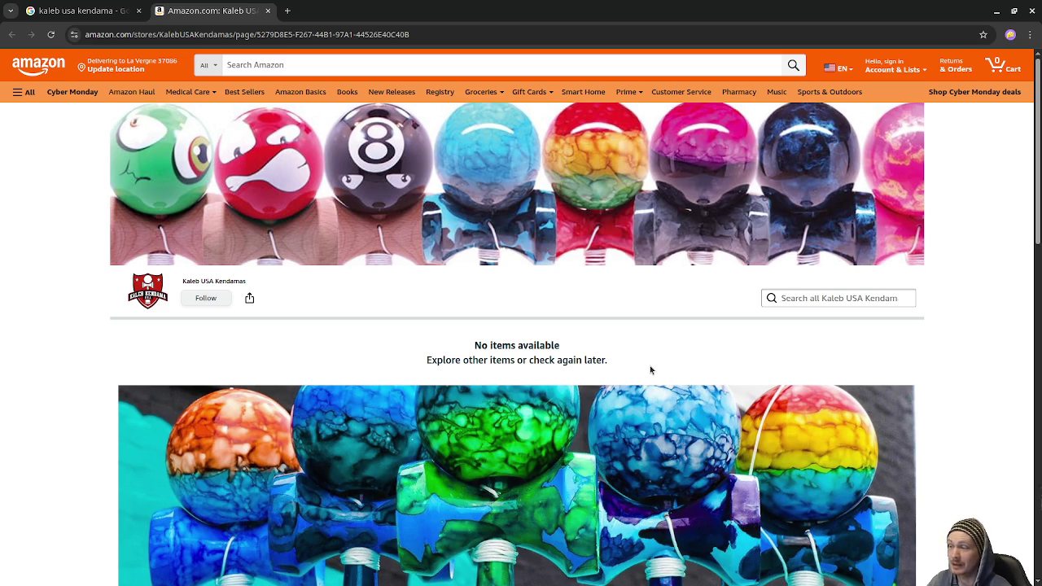
- Close the Amazon tab, inspect the Kaleb USA Full Earth Marble Kendama preview, and return to Godot
{"action": "left_click", "coordinate": [268, 11]}
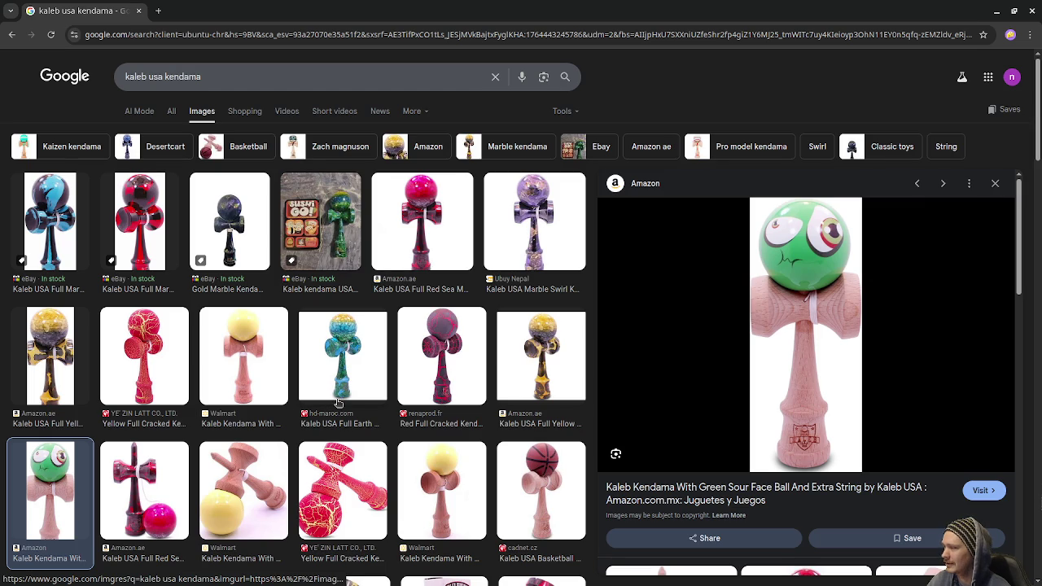
{"action": "left_click", "coordinate": [353, 371]}
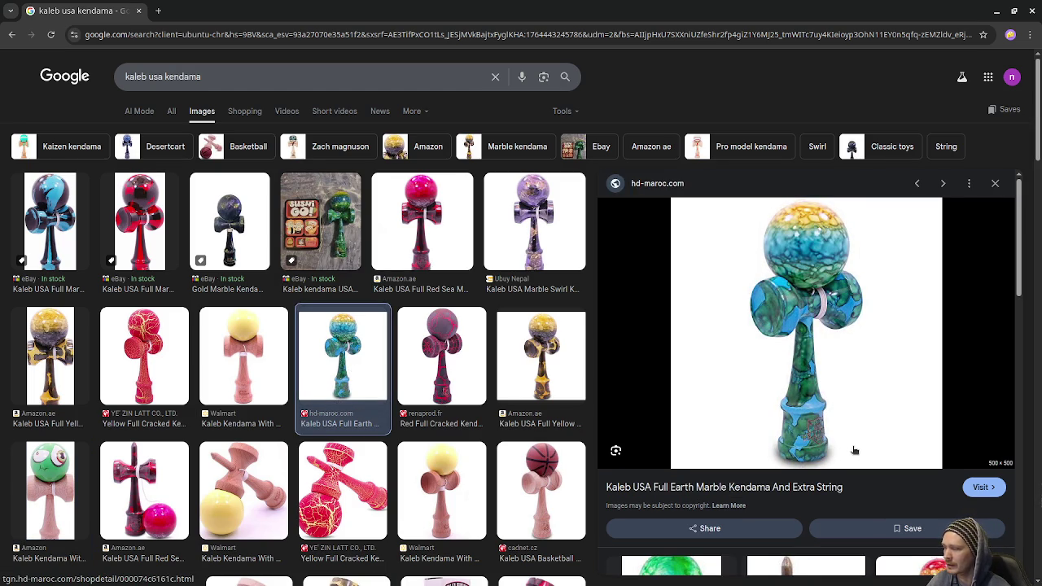
{"action": "scroll", "coordinate": [798, 359], "scroll_direction": "down", "scroll_amount": 2}
{"action": "scroll", "coordinate": [802, 363], "scroll_direction": "down", "scroll_amount": 5}
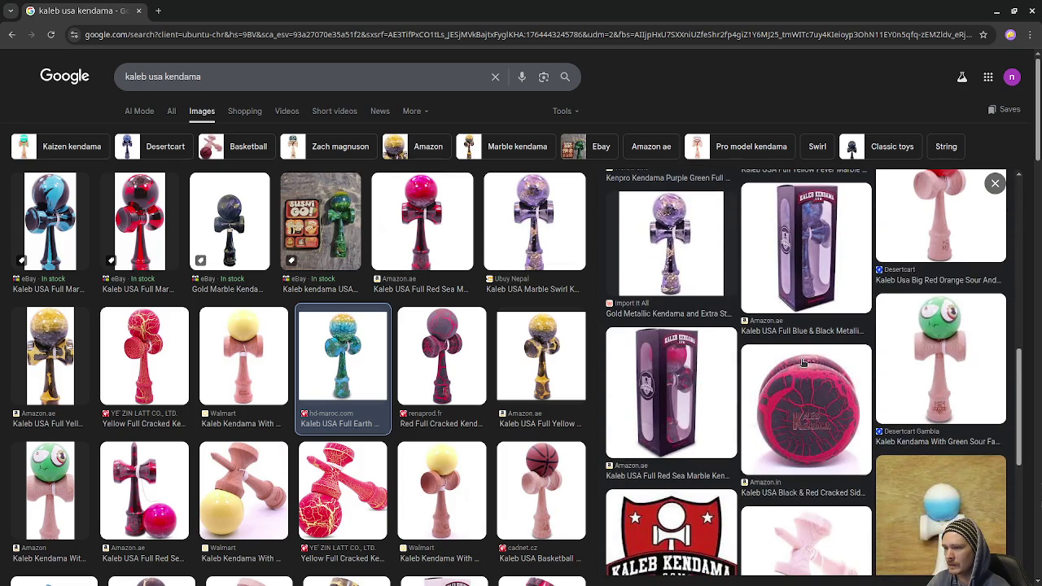
{"action": "scroll", "coordinate": [802, 364], "scroll_direction": "up", "scroll_amount": 7}
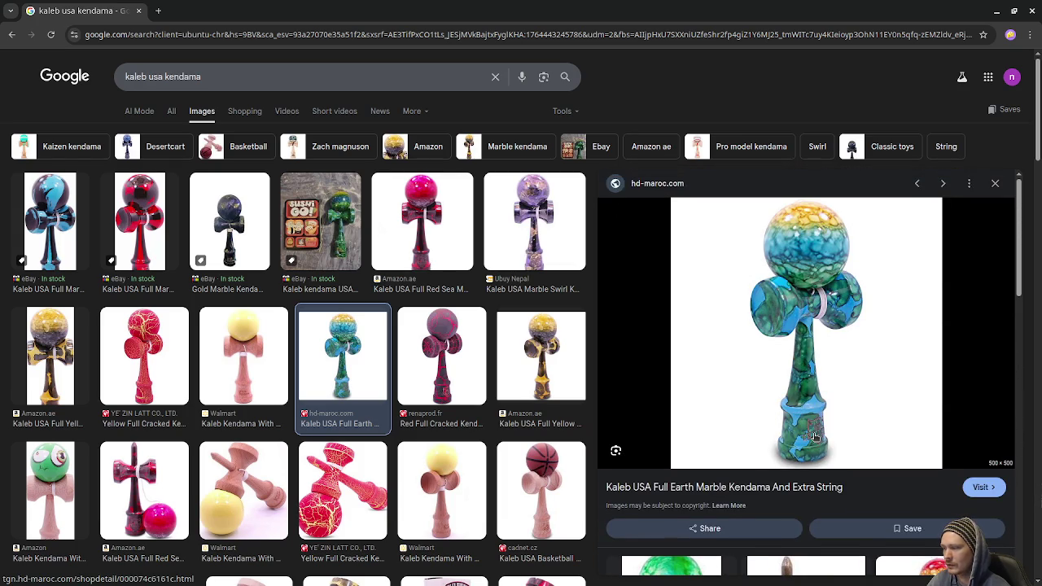
{"action": "scroll", "coordinate": [815, 437], "scroll_direction": "down", "scroll_amount": 1}
{"action": "scroll", "coordinate": [815, 437], "scroll_direction": "up", "scroll_amount": 1}
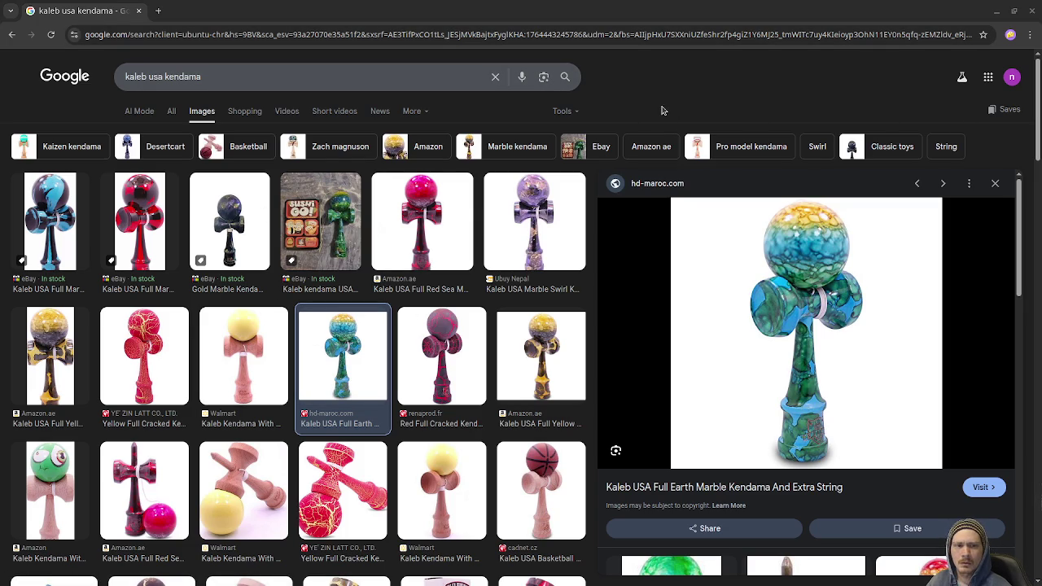
{"action": "key", "text": "alt+Tab"}
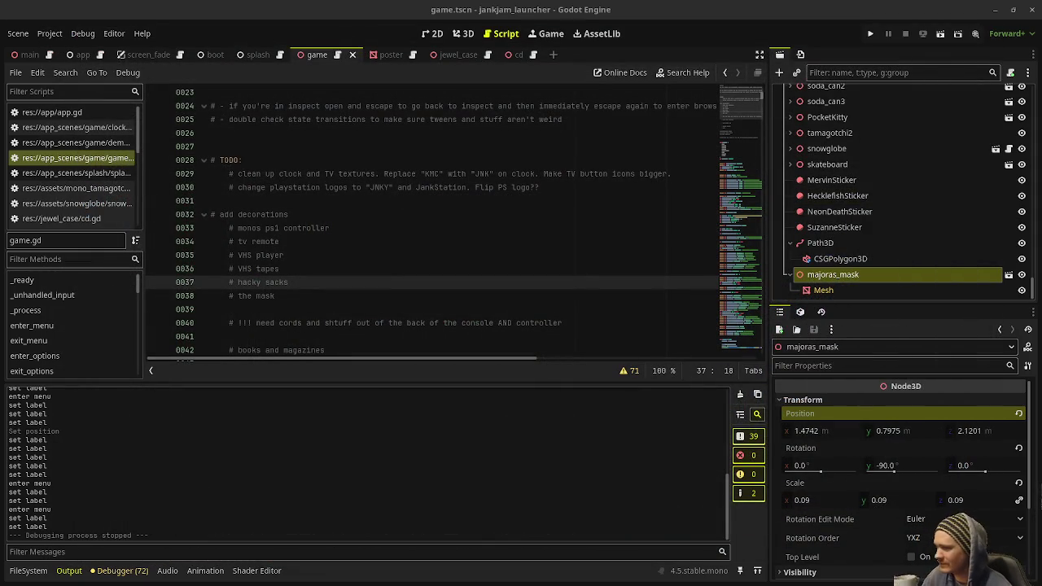
- Toggle the Activities overview and launch Blender from the dock
{"action": "key", "text": "super"}
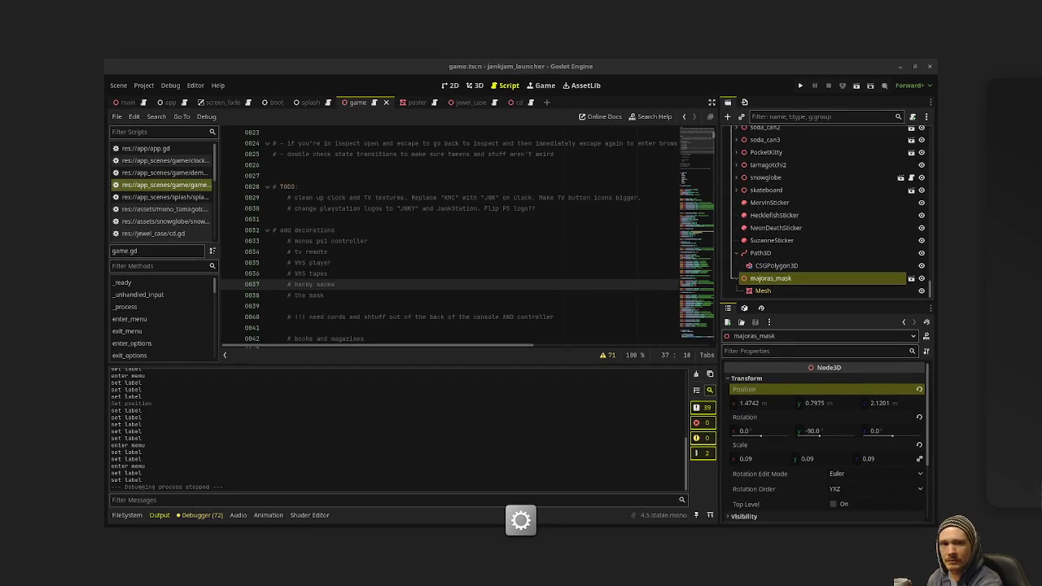
{"action": "key", "text": "super"}
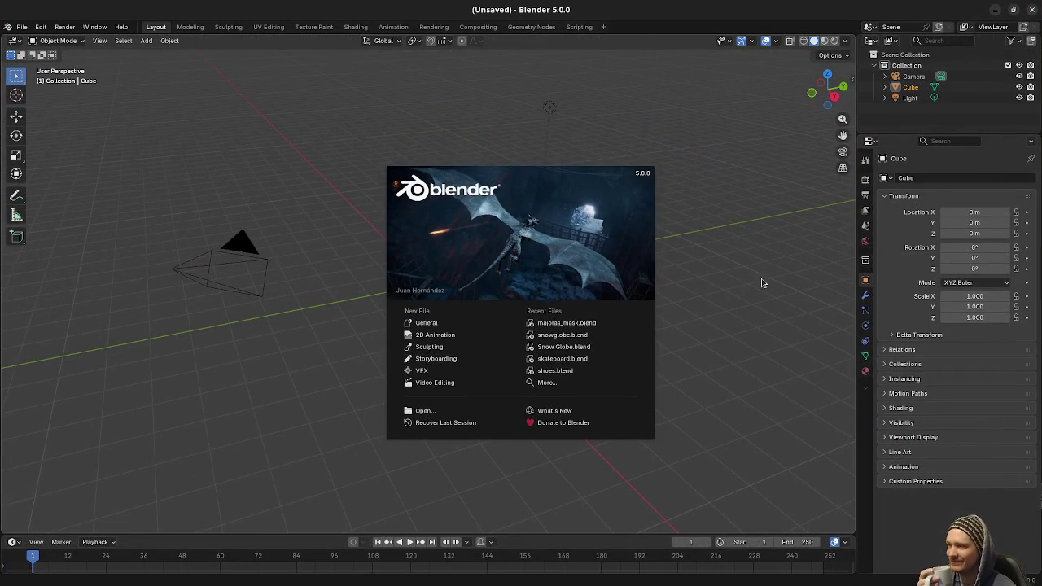
{"action": "left_click", "coordinate": [767, 280]}
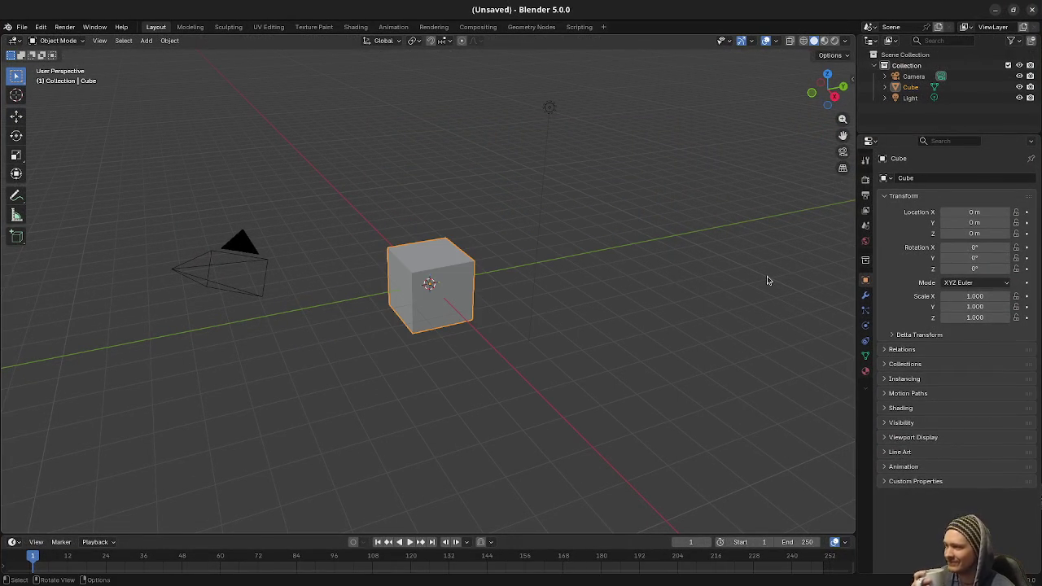
- Select all and delete the default camera, cube and light
{"action": "key", "text": "a"}
{"action": "key", "text": "x"}
{"action": "left_click", "coordinate": [767, 280]}
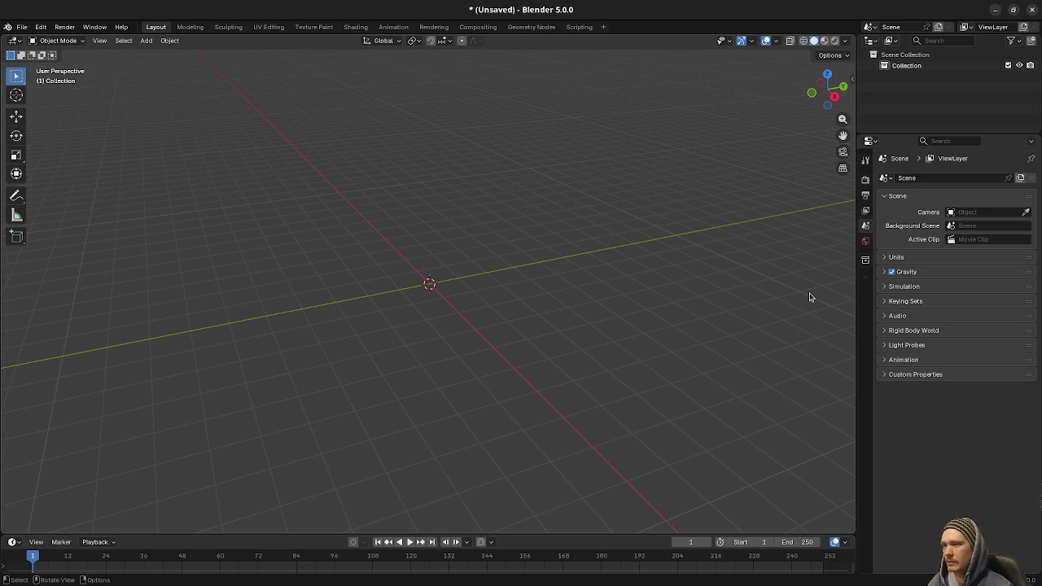
- Orbit the viewport, then switch to Front Orthographic view with numpad 1
{"action": "mouse_move", "coordinate": [441, 250]}
{"action": "left_mouse_down"}
{"action": "mouse_move", "coordinate": [461, 284]}
{"action": "mouse_move", "coordinate": [524, 290]}
{"action": "left_mouse_up"}
{"action": "key", "text": "KP_1"}
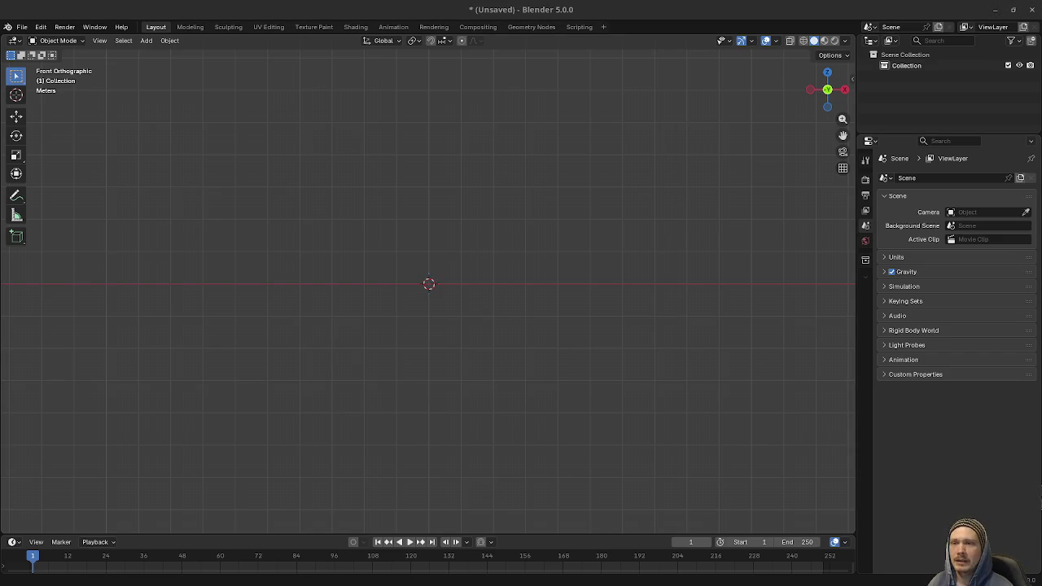
{"action": "key", "text": "super"}
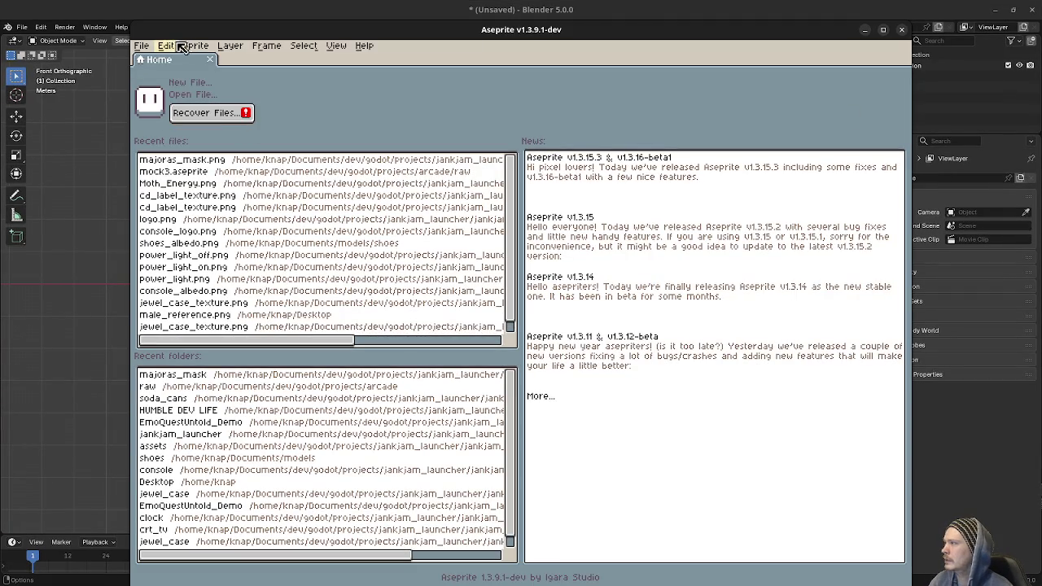
- Create a new 1080x1080 sprite, then paste and commit the kendama reference image
{"action": "left_click", "coordinate": [142, 47]}
{"action": "left_click", "coordinate": [156, 61]}
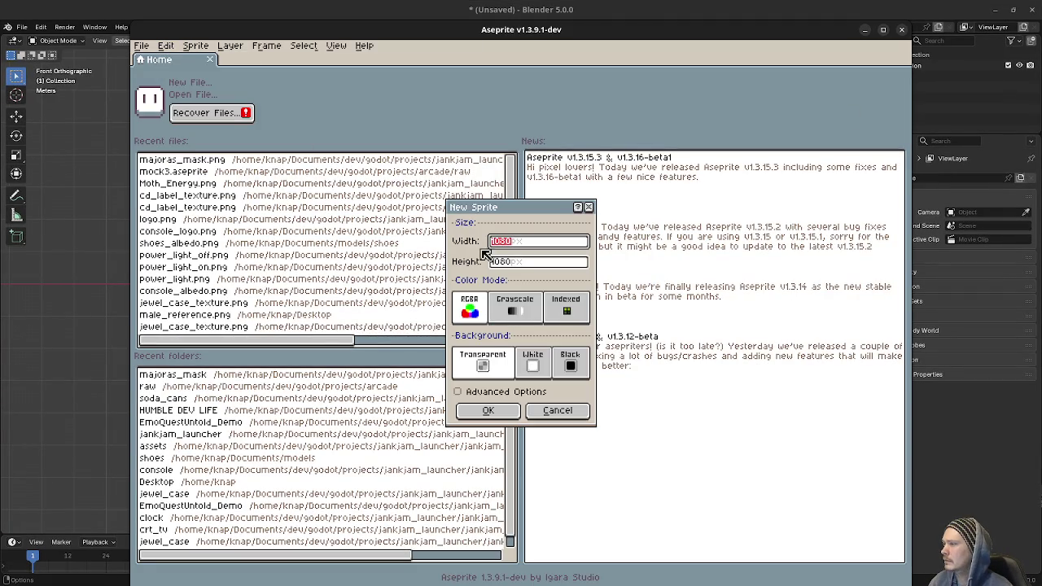
{"action": "left_click", "coordinate": [495, 409]}
{"action": "key", "text": "ctrl+v"}
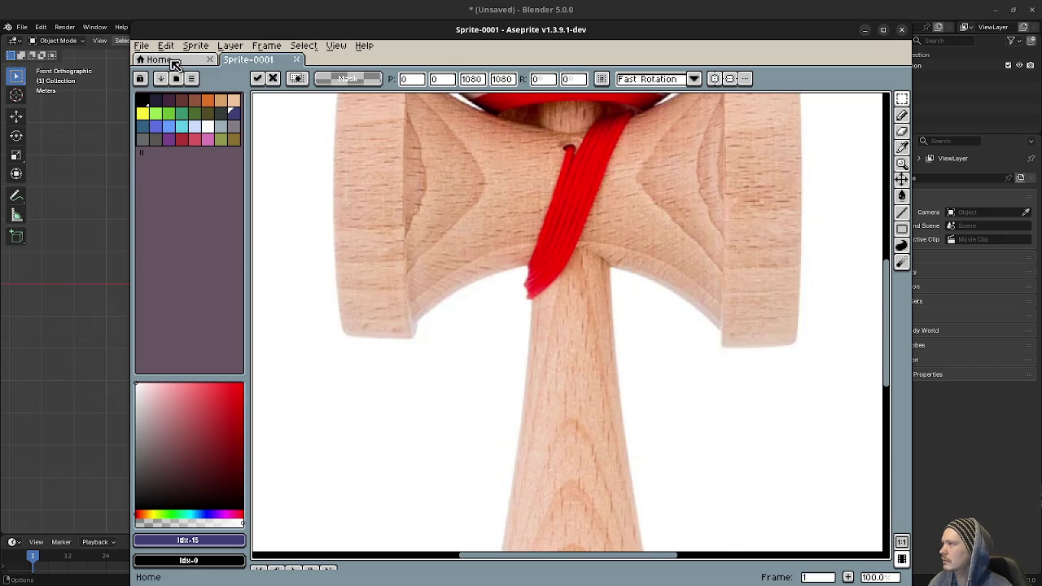
{"action": "scroll", "coordinate": [565, 244], "scroll_direction": "down", "scroll_amount": 4}
{"action": "scroll", "coordinate": [570, 251], "scroll_direction": "up", "scroll_amount": 1}
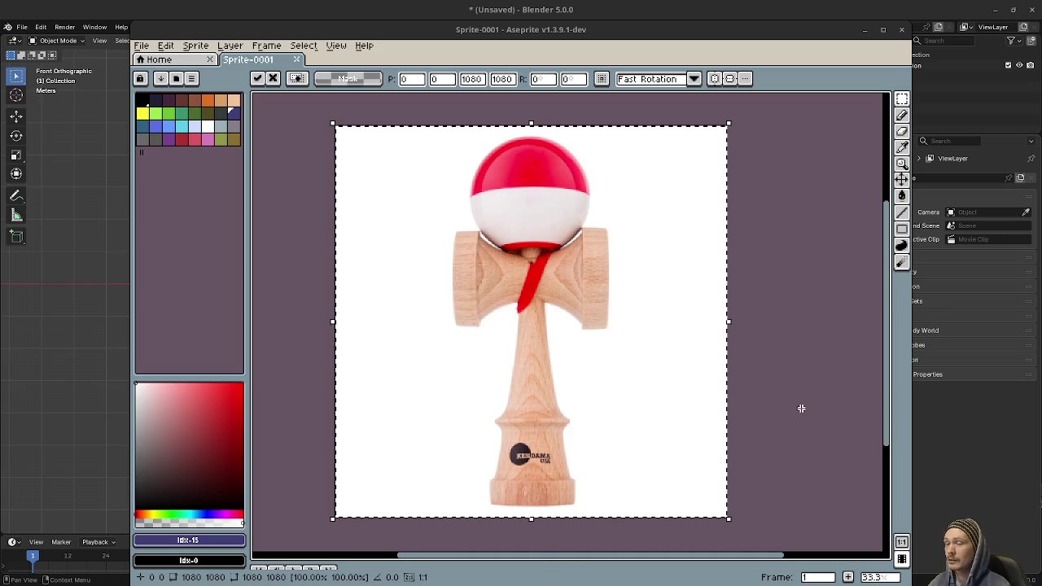
{"action": "left_click", "coordinate": [840, 275]}
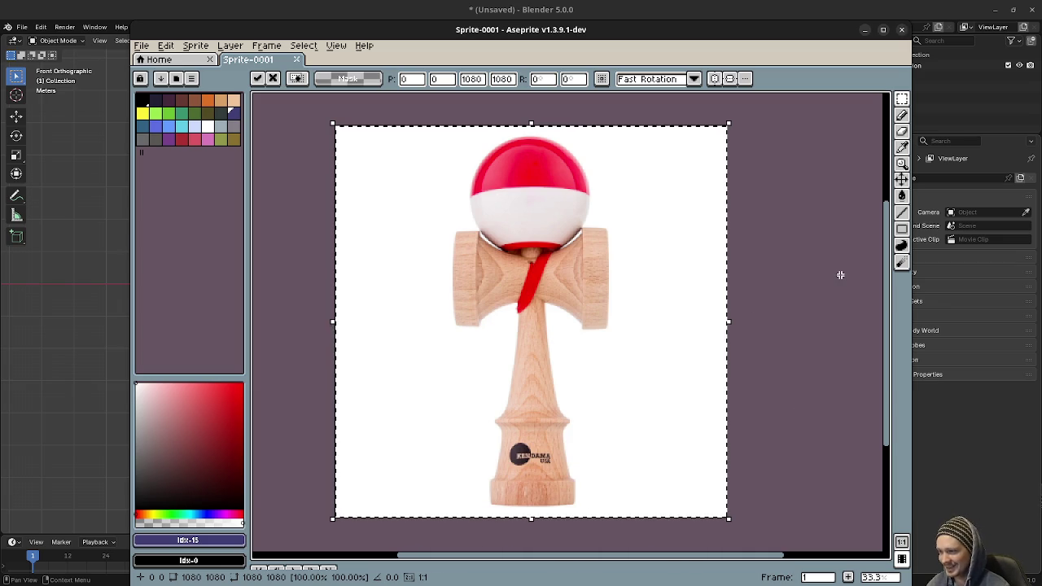
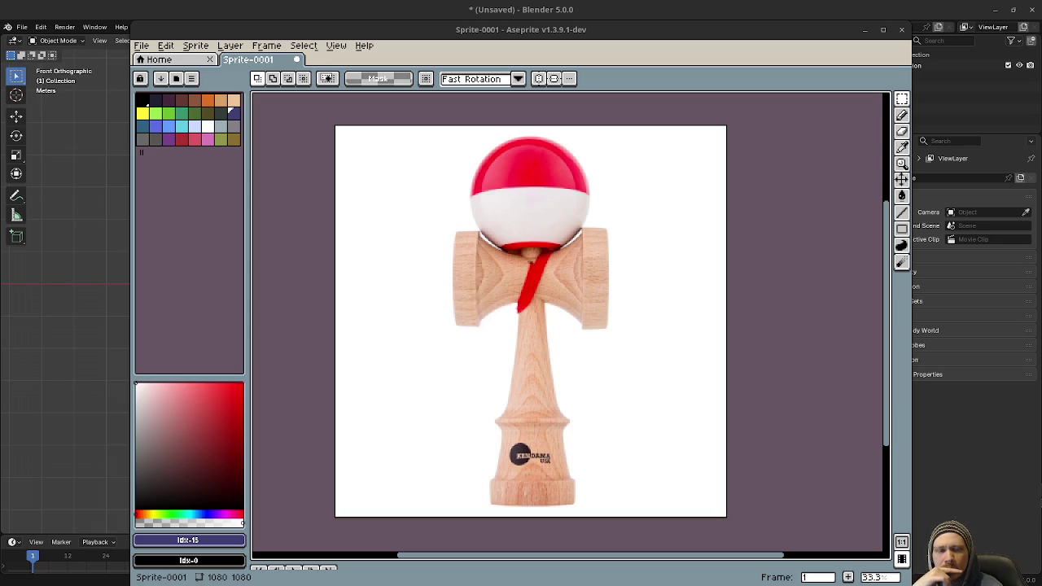
- Switch away from Aseprite's kendama sprite back to the maximized Blender airship scene
{"action": "key", "text": "alt+Tab"}
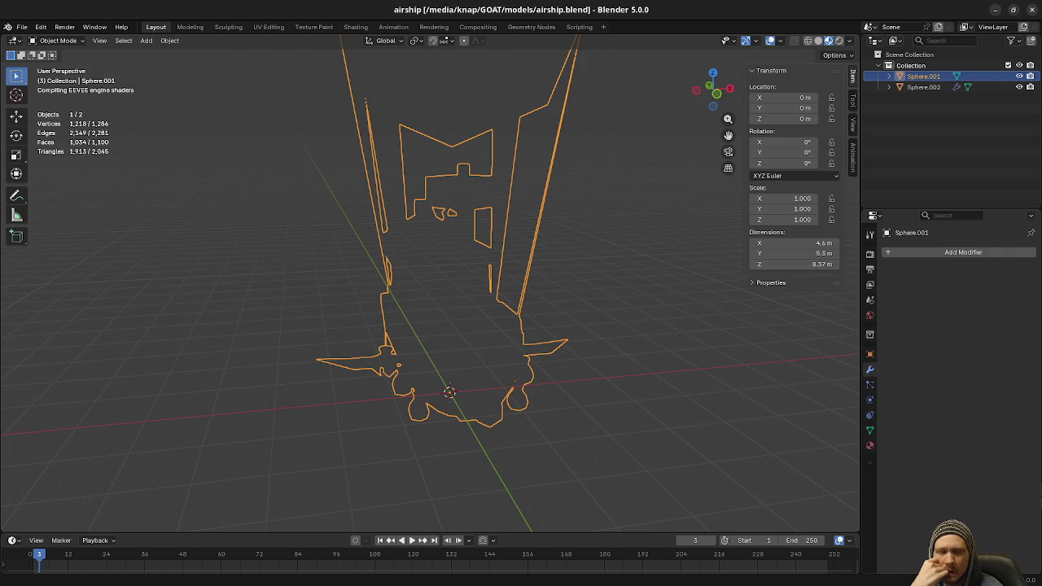
- Orbit the 3D viewport around the orange airship outline
{"action": "left_click_drag", "start_coordinate": [575, 343], "coordinate": [607, 339]}
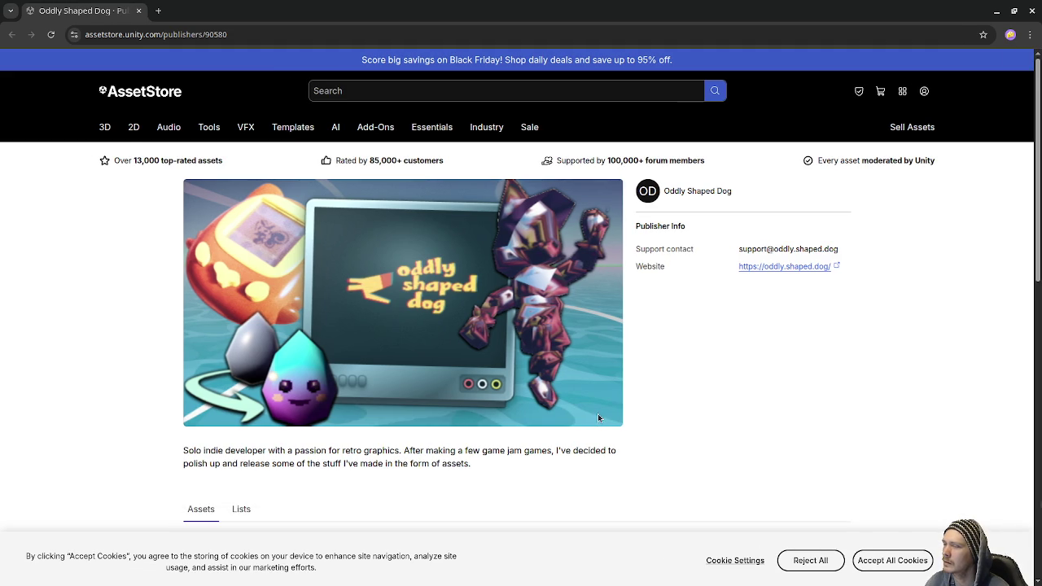
- Open the Vertex-colored & Vertex-lit Shaders page from the publisher's assets and show its third image
{"action": "scroll", "coordinate": [597, 415], "scroll_direction": "down", "scroll_amount": 5}
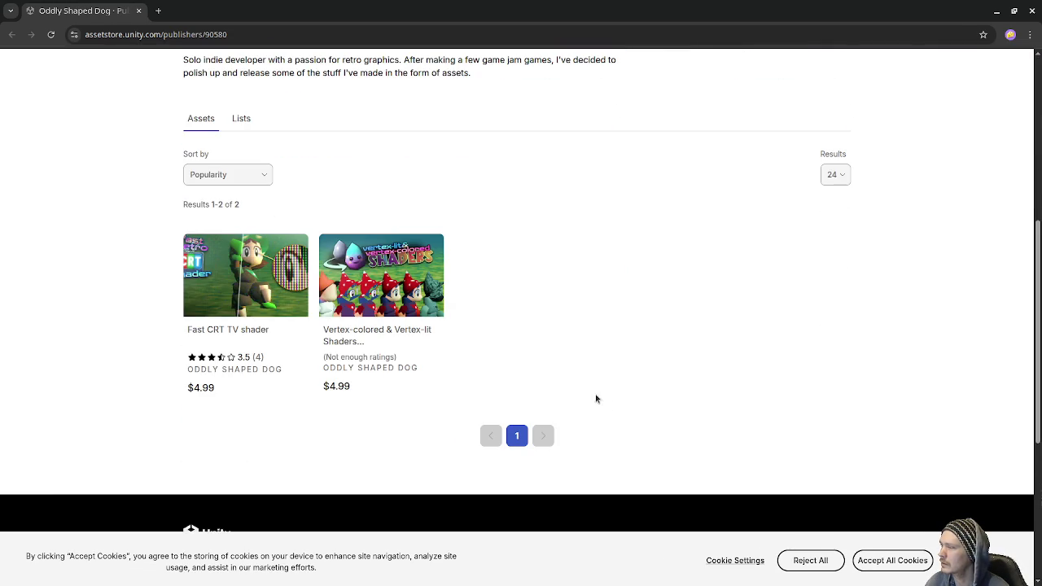
{"action": "left_click", "coordinate": [402, 301]}
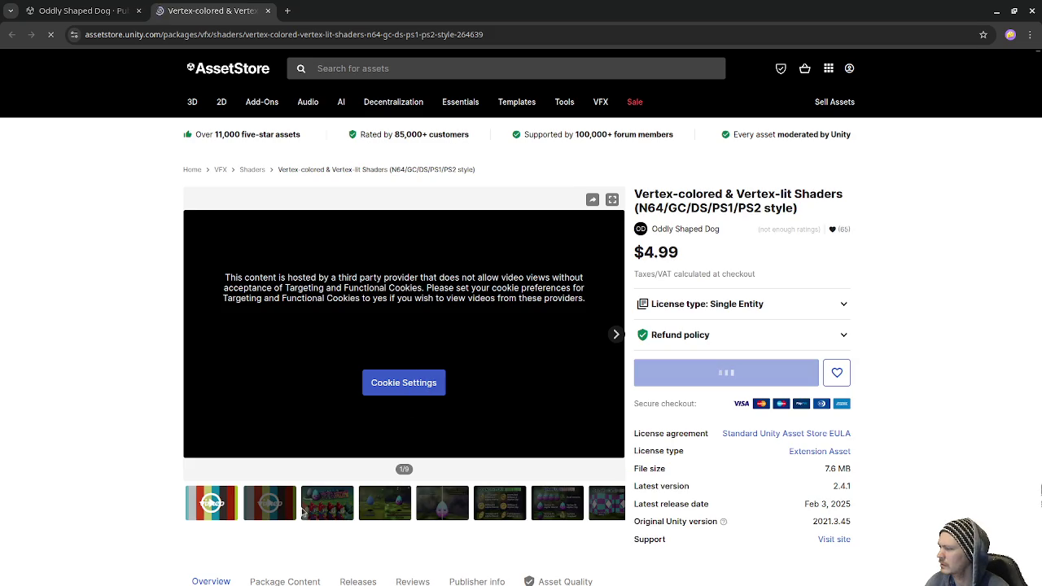
{"action": "left_click", "coordinate": [319, 501]}
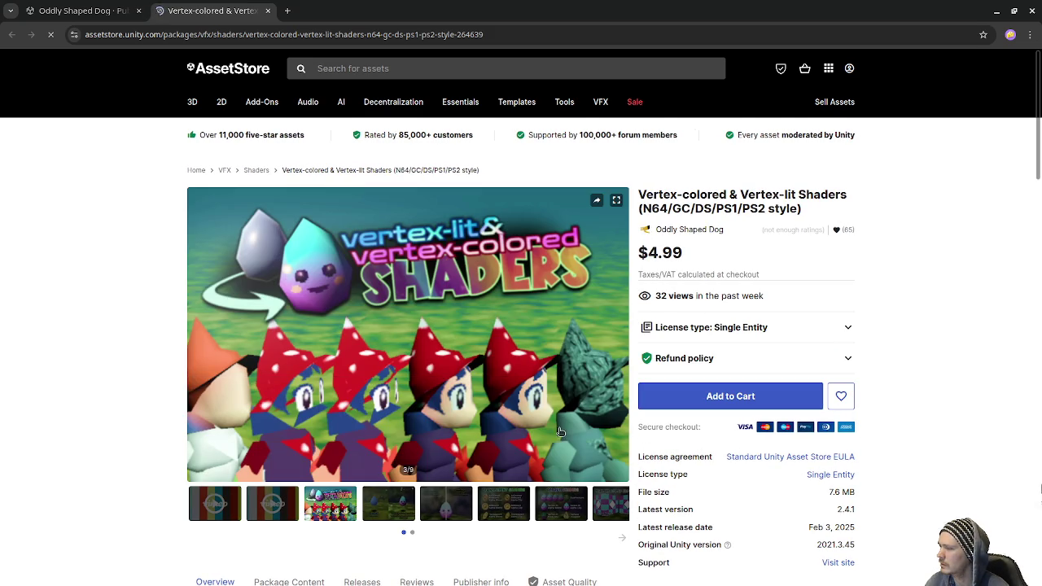
- Browse the shader gallery images: comparison, Transparent, Opaque, Fake Reflection Mapping, and Texture Filter Emulation
{"action": "left_click", "coordinate": [392, 508]}
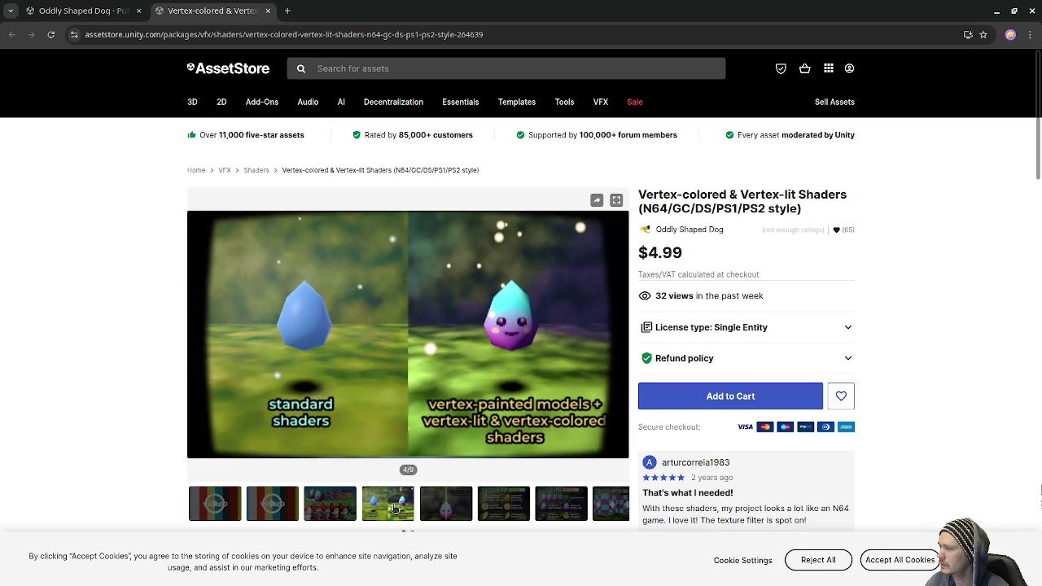
{"action": "left_click", "coordinate": [506, 508]}
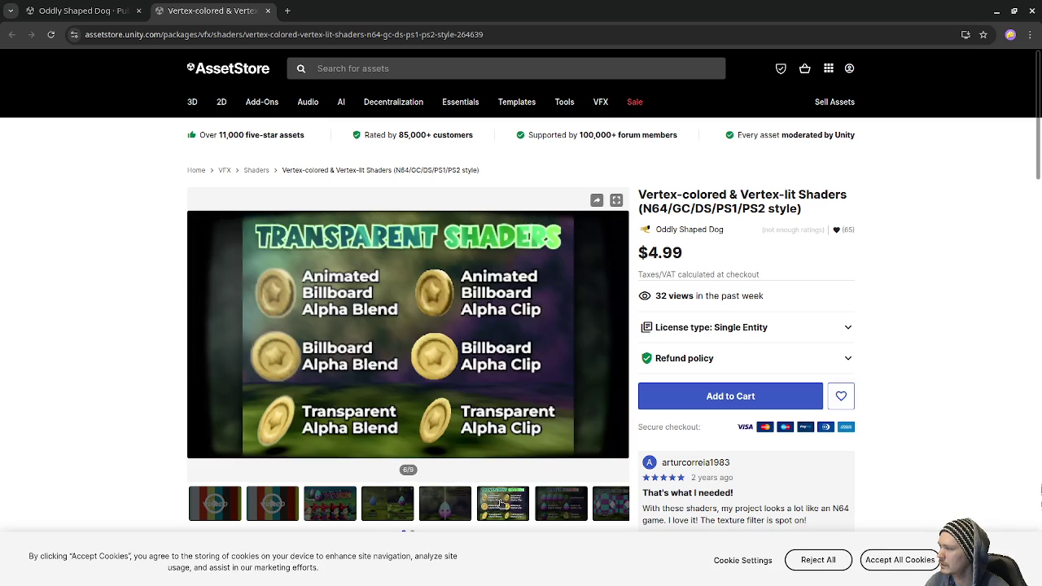
{"action": "left_click", "coordinate": [557, 509]}
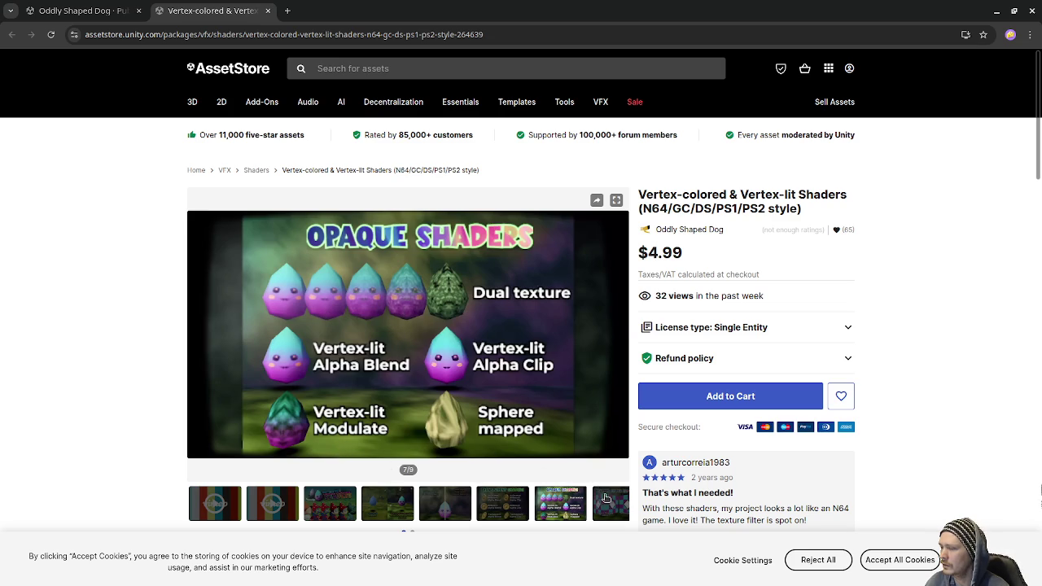
{"action": "scroll", "coordinate": [609, 502], "scroll_direction": "down", "scroll_amount": 1}
{"action": "left_click", "coordinate": [622, 474]}
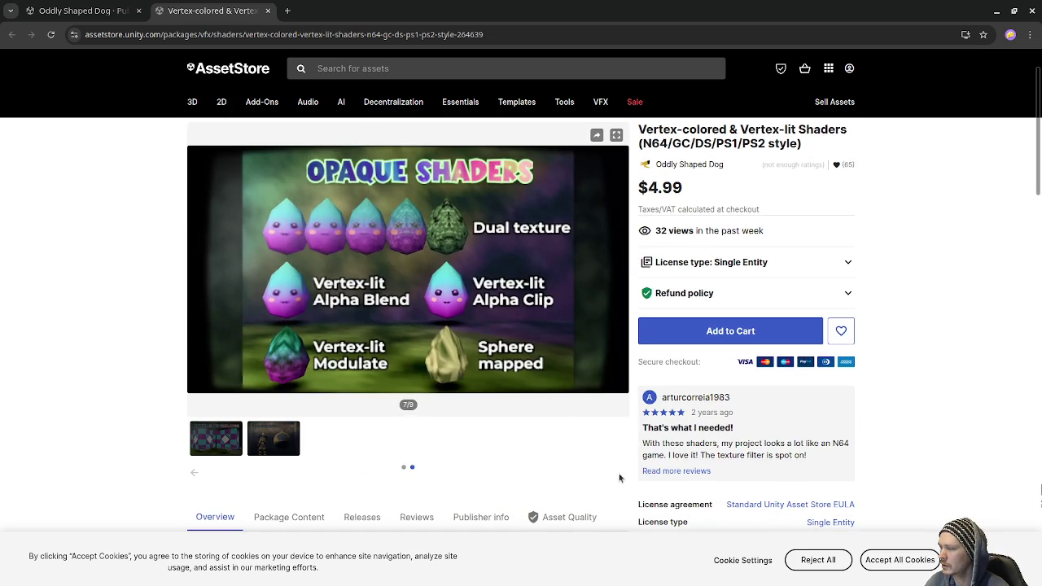
{"action": "left_click", "coordinate": [274, 444]}
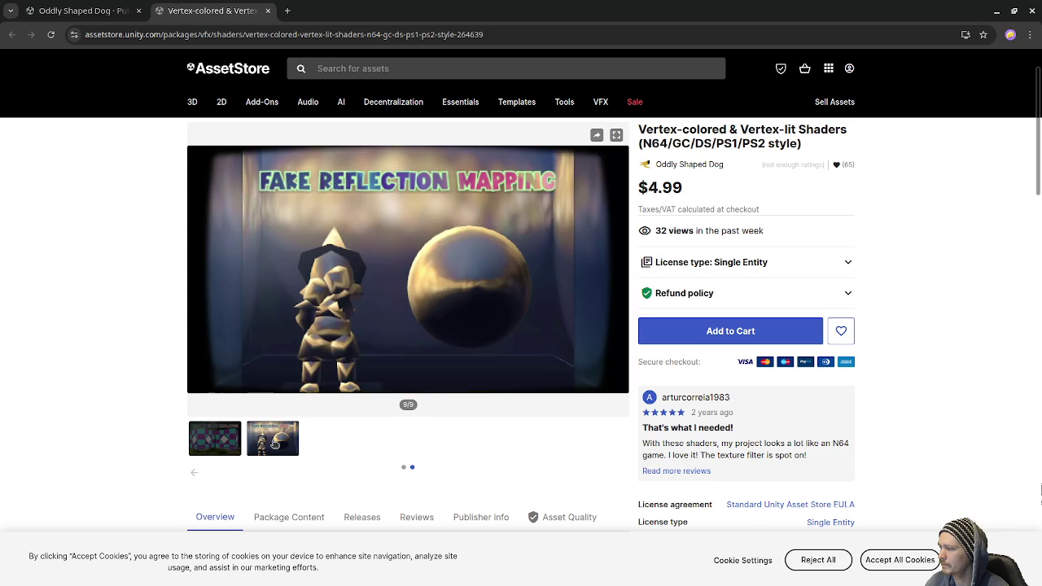
{"action": "left_click", "coordinate": [216, 454]}
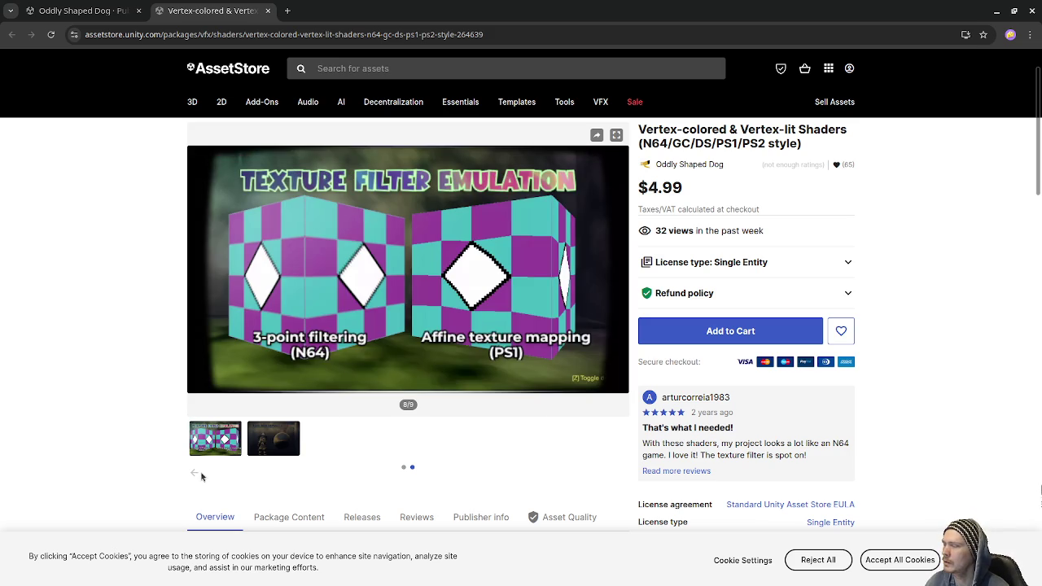
{"action": "left_click", "coordinate": [197, 474]}
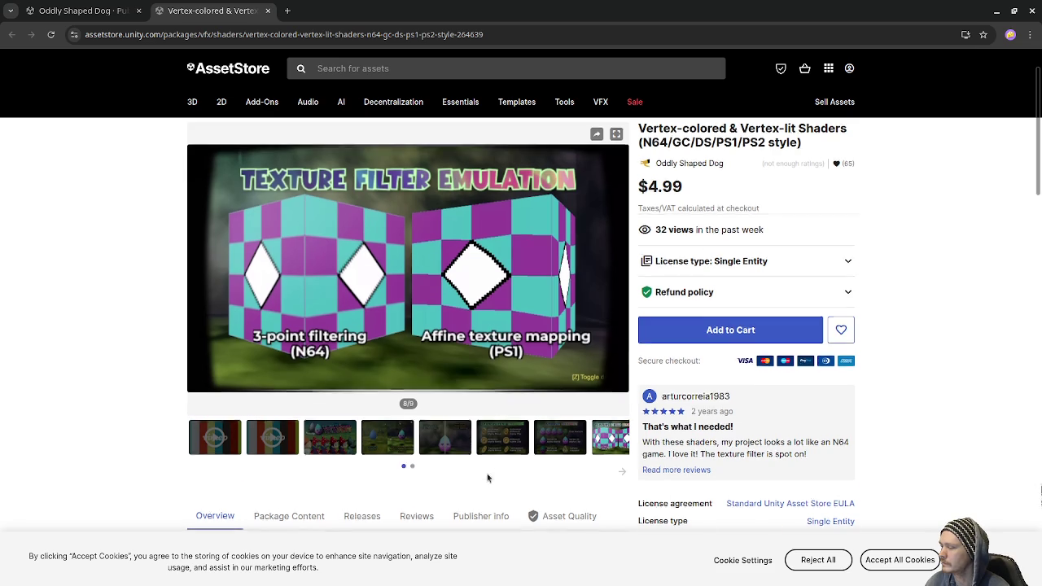
- Read the description, view the texture filtering comparison image, and close the shaders product tab
{"action": "scroll", "coordinate": [490, 478], "scroll_direction": "down", "scroll_amount": 2}
{"action": "scroll", "coordinate": [493, 473], "scroll_direction": "down", "scroll_amount": 6}
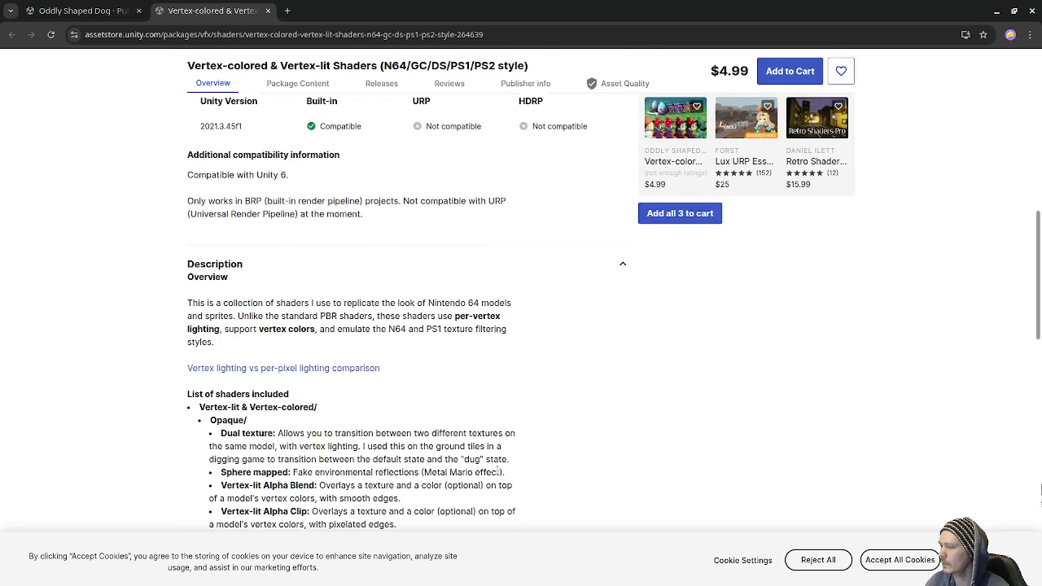
{"action": "scroll", "coordinate": [500, 470], "scroll_direction": "up", "scroll_amount": 8}
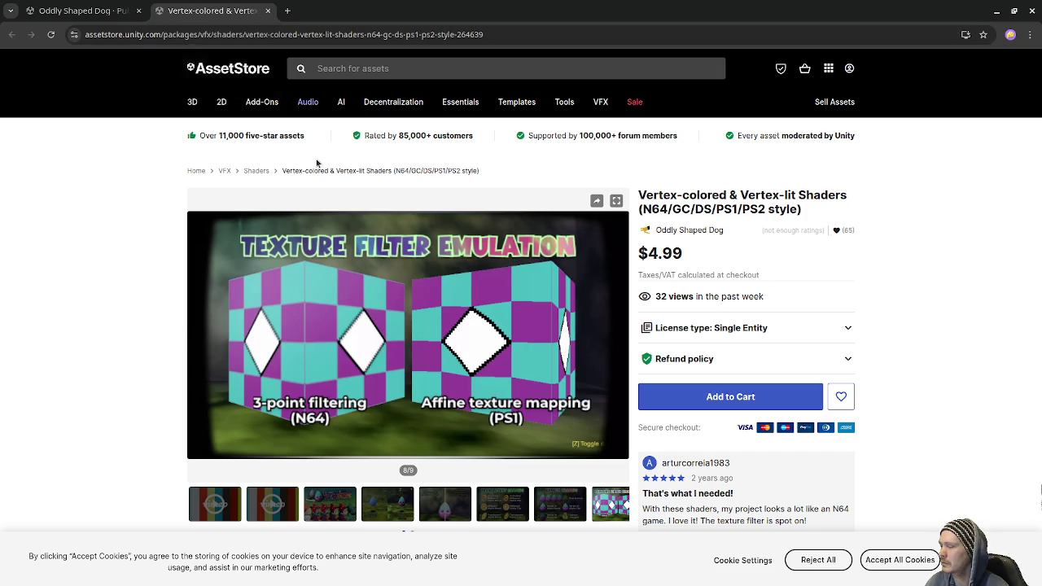
{"action": "scroll", "coordinate": [417, 389], "scroll_direction": "down", "scroll_amount": 1}
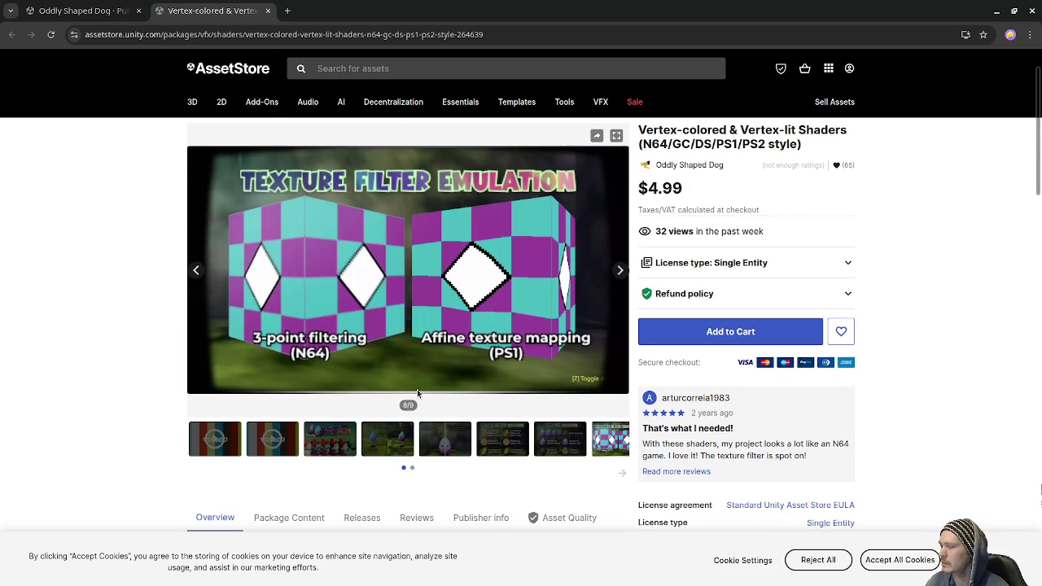
{"action": "left_click", "coordinate": [433, 441]}
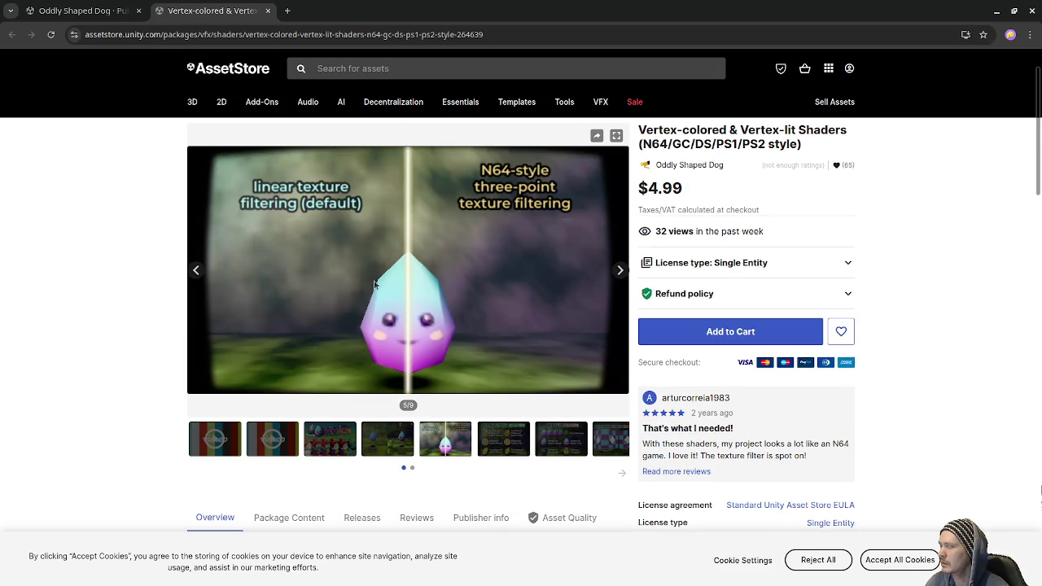
{"action": "left_click", "coordinate": [268, 11]}
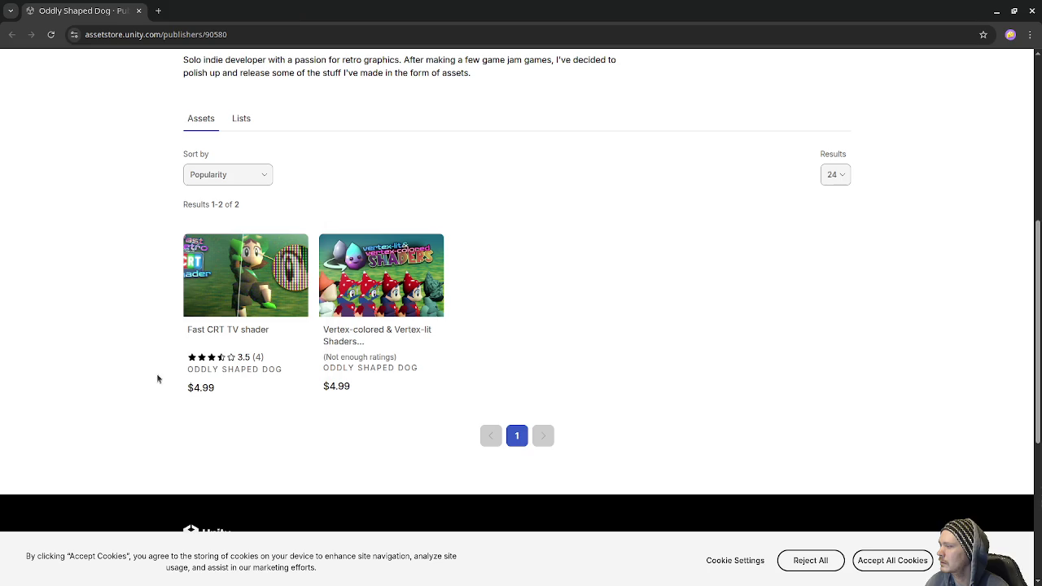
- Open the Fast CRT TV shader product page from the publisher's asset list
{"action": "scroll", "coordinate": [429, 426], "scroll_direction": "up", "scroll_amount": 3}
{"action": "scroll", "coordinate": [427, 425], "scroll_direction": "up", "scroll_amount": 2}
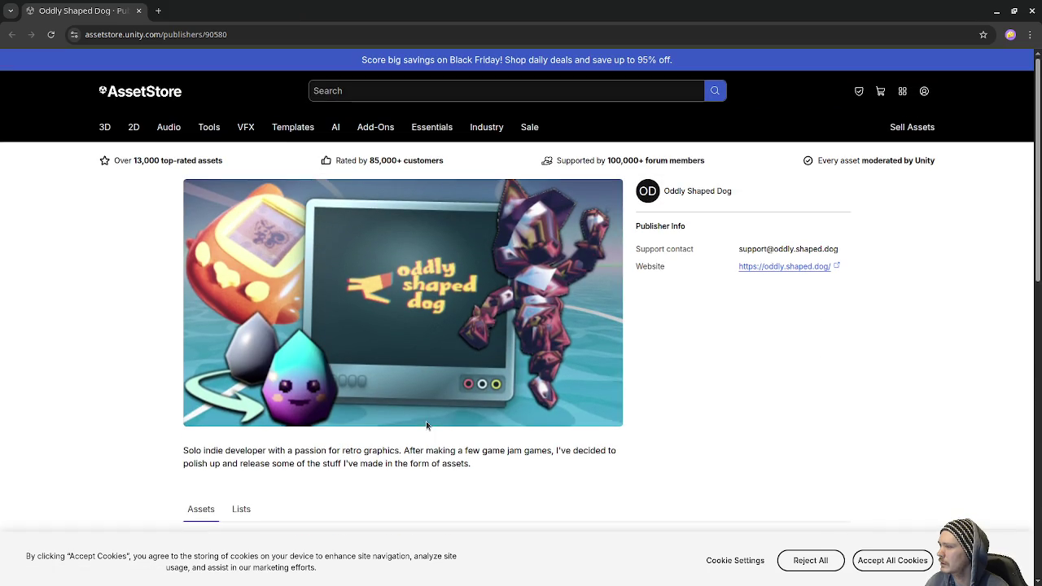
{"action": "scroll", "coordinate": [633, 380], "scroll_direction": "down", "scroll_amount": 5}
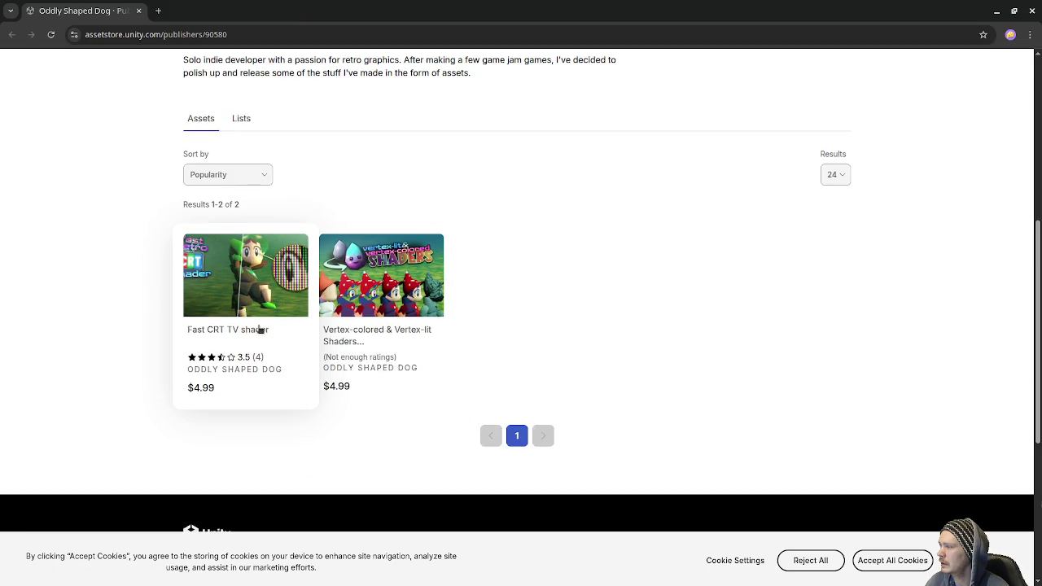
{"action": "scroll", "coordinate": [322, 324], "scroll_direction": "up", "scroll_amount": 6}
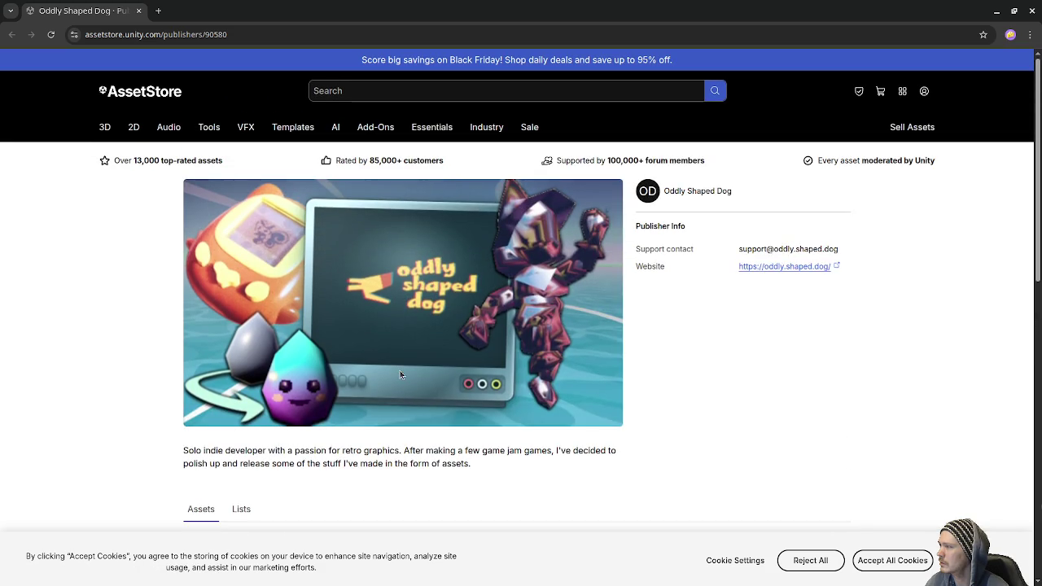
{"action": "scroll", "coordinate": [625, 395], "scroll_direction": "down", "scroll_amount": 5}
{"action": "left_click", "coordinate": [237, 307]}
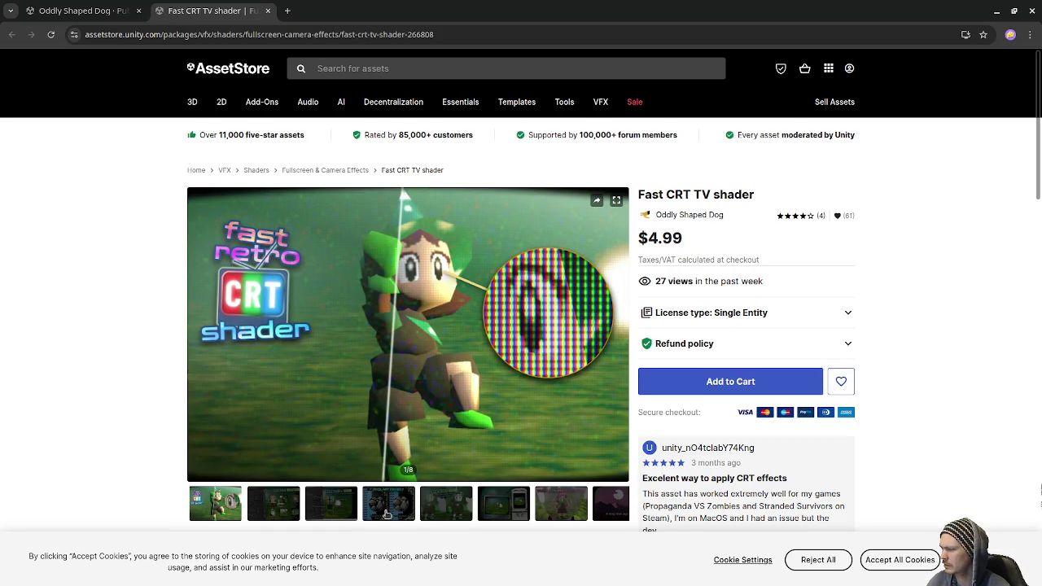
- Page through the CRT shader previews to the final image, then close the browser
{"action": "left_click", "coordinate": [290, 510]}
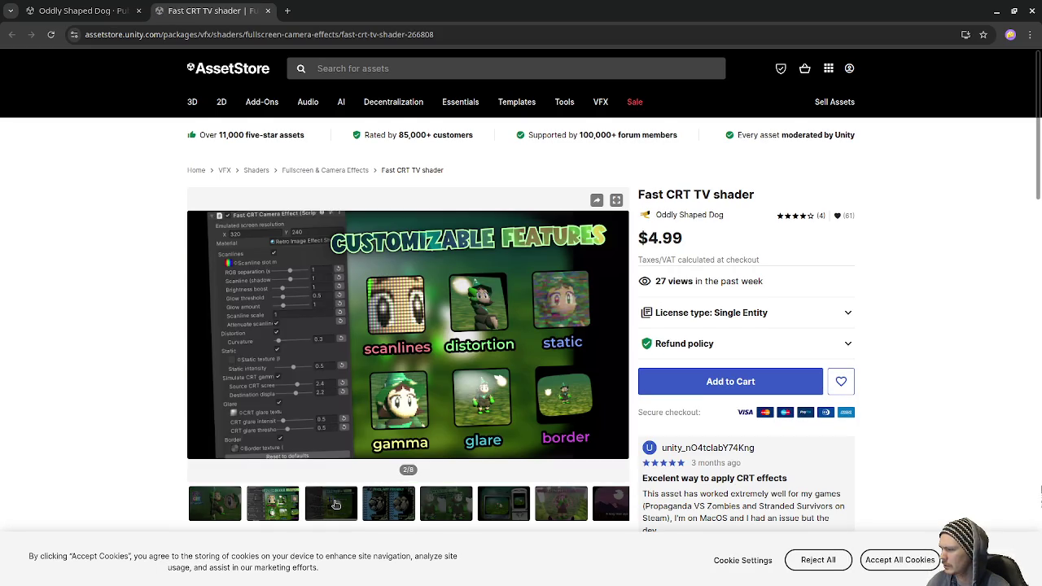
{"action": "left_click", "coordinate": [335, 505]}
{"action": "left_click", "coordinate": [399, 511]}
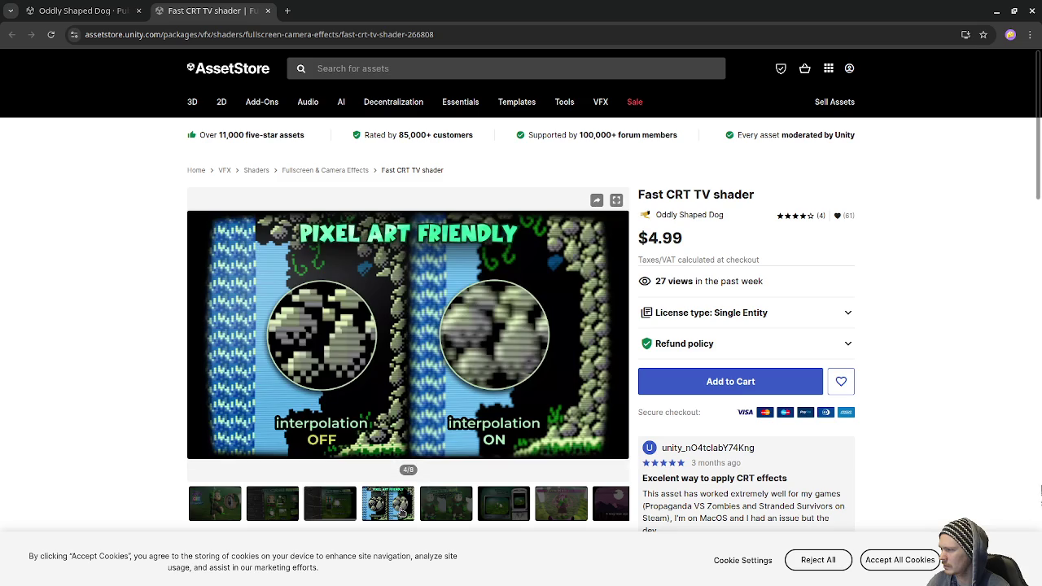
{"action": "left_click", "coordinate": [454, 514]}
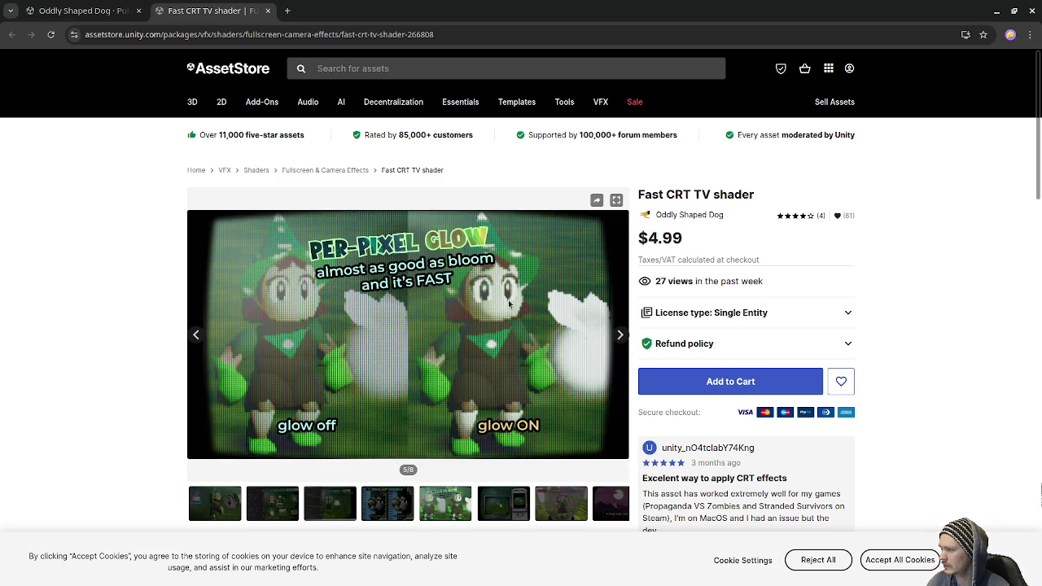
{"action": "left_click", "coordinate": [572, 519]}
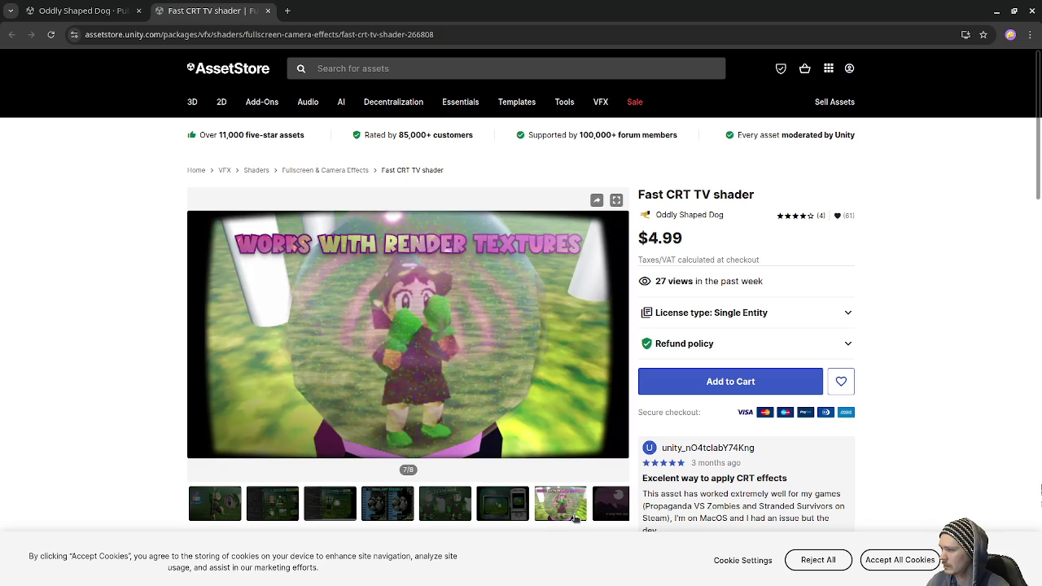
{"action": "left_click", "coordinate": [606, 508]}
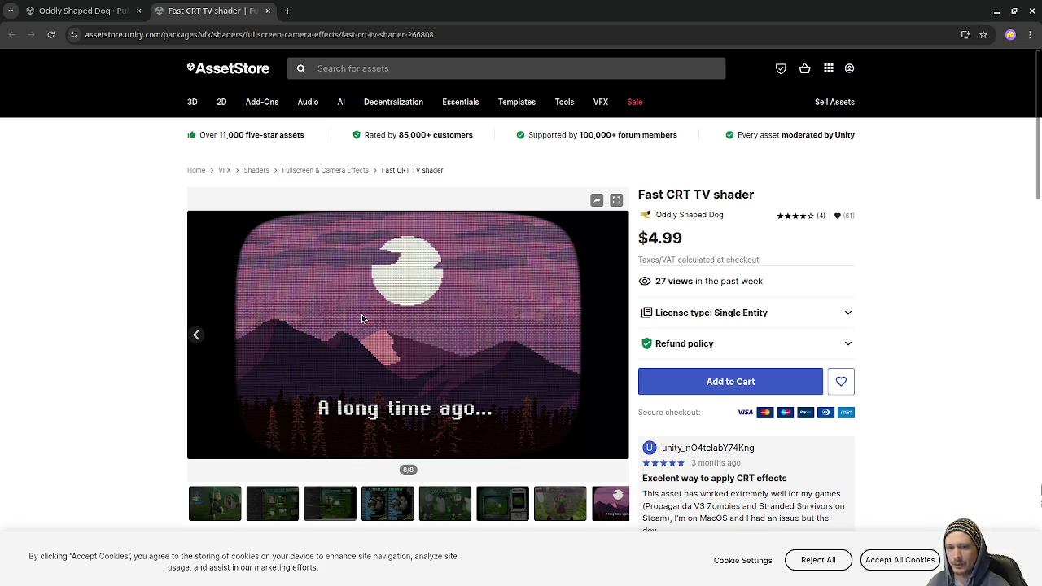
{"action": "mouse_move", "coordinate": [262, 101]}
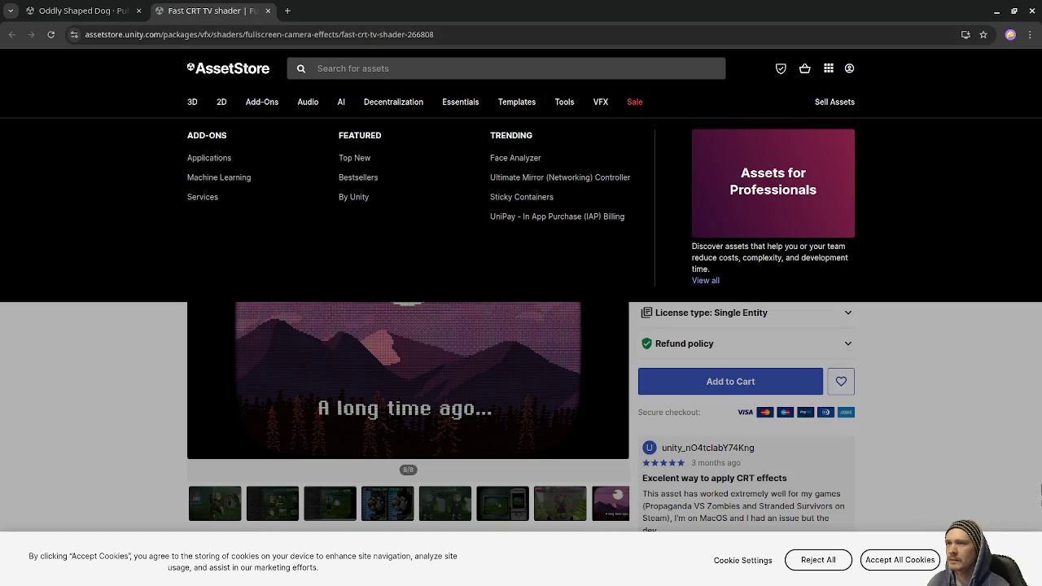
{"action": "left_click", "coordinate": [1029, 11]}
- Orbit and zoom around the tamagotchi model to a front-facing view
{"action": "mouse_move", "coordinate": [451, 330]}
{"action": "left_mouse_down"}
{"action": "mouse_move", "coordinate": [530, 335]}
{"action": "mouse_move", "coordinate": [477, 350]}
{"action": "mouse_move", "coordinate": [435, 324]}
{"action": "mouse_move", "coordinate": [160, 307]}
{"action": "mouse_move", "coordinate": [507, 327]}
{"action": "mouse_move", "coordinate": [495, 331]}
{"action": "mouse_move", "coordinate": [477, 323]}
{"action": "mouse_move", "coordinate": [512, 318]}
{"action": "mouse_move", "coordinate": [563, 344]}
{"action": "mouse_move", "coordinate": [530, 342]}
{"action": "left_mouse_up"}
{"action": "scroll", "coordinate": [477, 326], "scroll_direction": "up", "scroll_amount": 4}
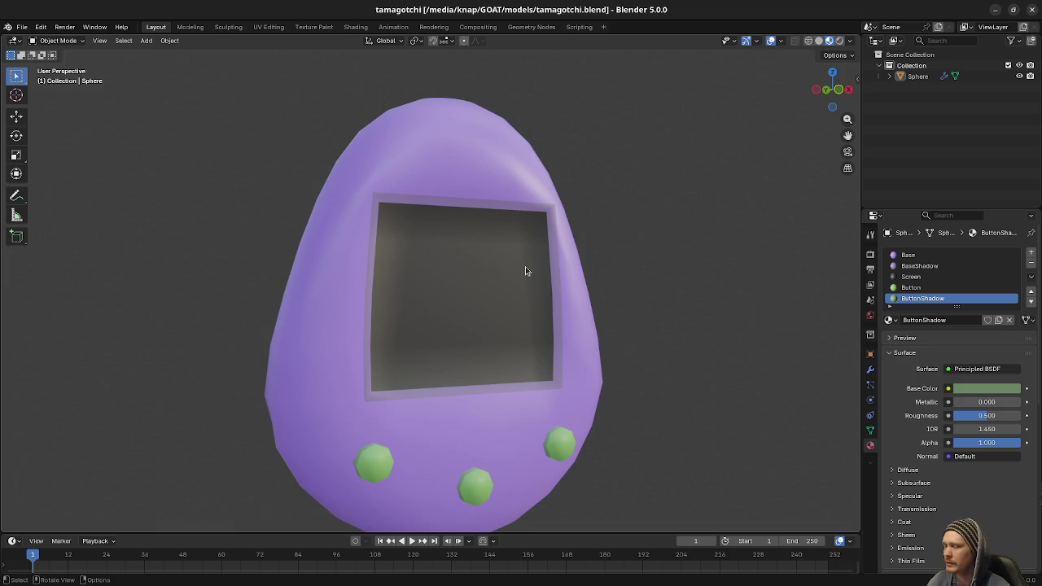
{"action": "left_click_drag", "start_coordinate": [692, 200], "coordinate": [576, 342]}
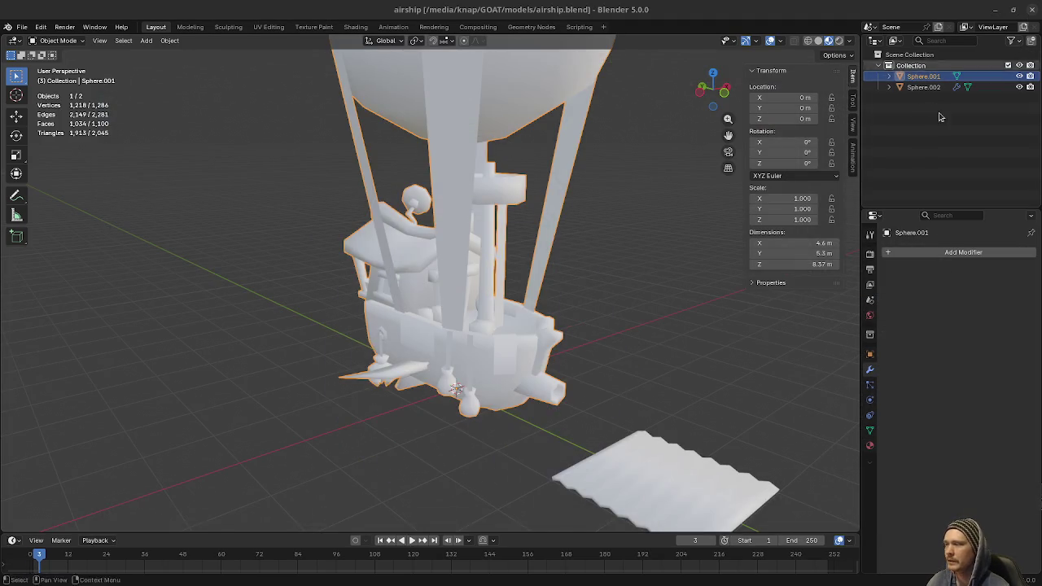
- Orbit and zoom around the white airship, ending on a view of the hull's underside
{"action": "mouse_move", "coordinate": [554, 293]}
{"action": "left_mouse_down"}
{"action": "mouse_move", "coordinate": [590, 300]}
{"action": "mouse_move", "coordinate": [537, 323]}
{"action": "mouse_move", "coordinate": [662, 320]}
{"action": "mouse_move", "coordinate": [412, 310]}
{"action": "mouse_move", "coordinate": [457, 320]}
{"action": "mouse_move", "coordinate": [347, 333]}
{"action": "mouse_move", "coordinate": [517, 368]}
{"action": "mouse_move", "coordinate": [417, 361]}
{"action": "mouse_move", "coordinate": [530, 366]}
{"action": "mouse_move", "coordinate": [575, 353]}
{"action": "left_mouse_up"}
{"action": "scroll", "coordinate": [574, 354], "scroll_direction": "down", "scroll_amount": 2}
{"action": "scroll", "coordinate": [551, 291], "scroll_direction": "up", "scroll_amount": 4}
{"action": "mouse_move", "coordinate": [537, 309]}
{"action": "left_mouse_down"}
{"action": "mouse_move", "coordinate": [462, 327]}
{"action": "mouse_move", "coordinate": [472, 380]}
{"action": "mouse_move", "coordinate": [456, 358]}
{"action": "mouse_move", "coordinate": [392, 403]}
{"action": "mouse_move", "coordinate": [412, 425]}
{"action": "mouse_move", "coordinate": [557, 385]}
{"action": "left_mouse_up"}
{"action": "mouse_move", "coordinate": [603, 295]}
{"action": "left_mouse_down"}
{"action": "mouse_move", "coordinate": [554, 333]}
{"action": "mouse_move", "coordinate": [400, 367]}
{"action": "mouse_move", "coordinate": [438, 400]}
{"action": "mouse_move", "coordinate": [540, 417]}
{"action": "mouse_move", "coordinate": [446, 415]}
{"action": "mouse_move", "coordinate": [486, 437]}
{"action": "mouse_move", "coordinate": [485, 325]}
{"action": "mouse_move", "coordinate": [635, 352]}
{"action": "mouse_move", "coordinate": [684, 350]}
{"action": "mouse_move", "coordinate": [531, 316]}
{"action": "mouse_move", "coordinate": [488, 375]}
{"action": "mouse_move", "coordinate": [391, 399]}
{"action": "mouse_move", "coordinate": [552, 294]}
{"action": "left_mouse_up"}
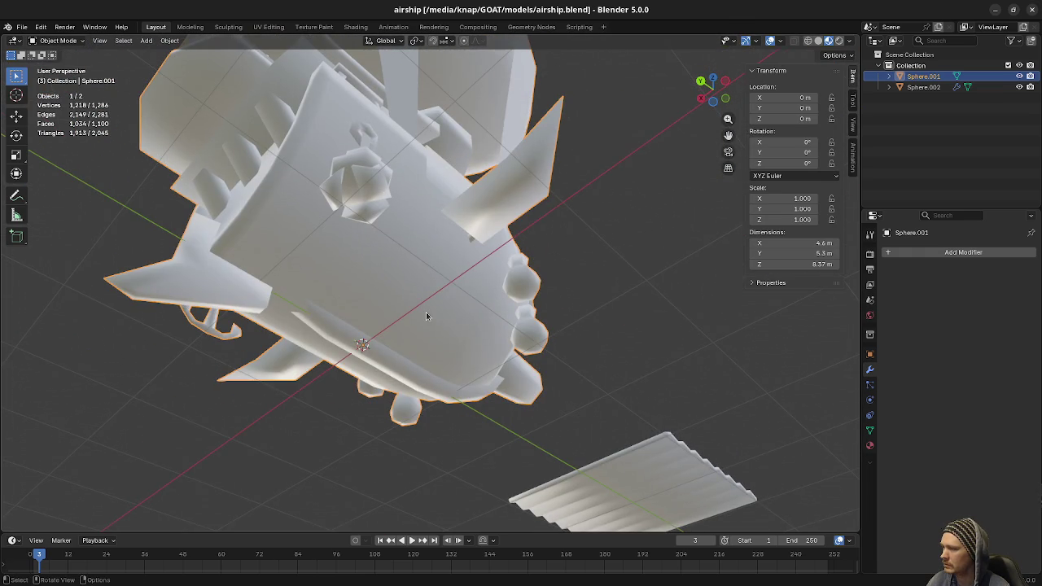
{"action": "key", "text": "Tab"}
{"action": "mouse_move", "coordinate": [452, 317]}
{"action": "left_mouse_down"}
{"action": "mouse_move", "coordinate": [392, 349]}
{"action": "mouse_move", "coordinate": [372, 339]}
{"action": "mouse_move", "coordinate": [371, 381]}
{"action": "mouse_move", "coordinate": [456, 415]}
{"action": "mouse_move", "coordinate": [502, 399]}
{"action": "mouse_move", "coordinate": [400, 383]}
{"action": "left_mouse_up"}
{"action": "key", "text": "Tab"}
{"action": "key", "text": "Tab"}
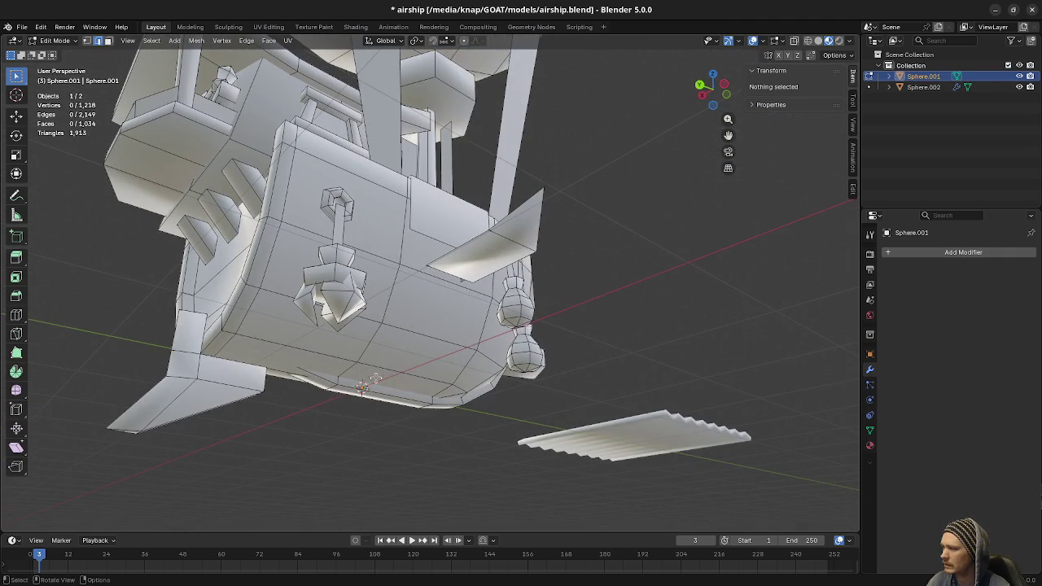
{"action": "left_click", "coordinate": [407, 372]}
{"action": "key", "text": "3"}
{"action": "left_click", "coordinate": [444, 297]}
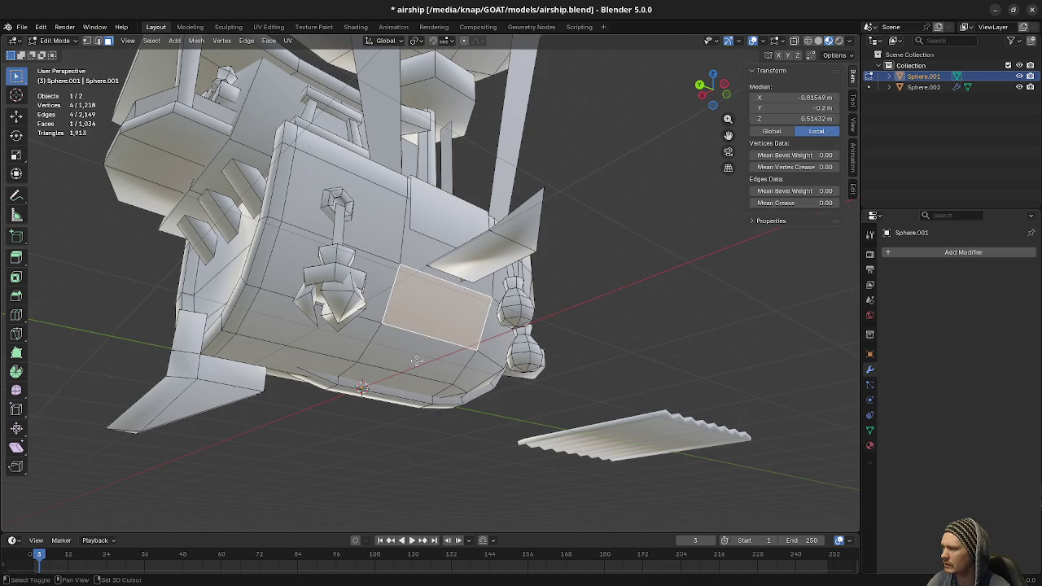
{"action": "left_click", "coordinate": [407, 358], "text": "shift"}
{"action": "left_click", "coordinate": [392, 380], "text": "shift"}
{"action": "left_click_drag", "start_coordinate": [392, 380], "coordinate": [471, 377]}
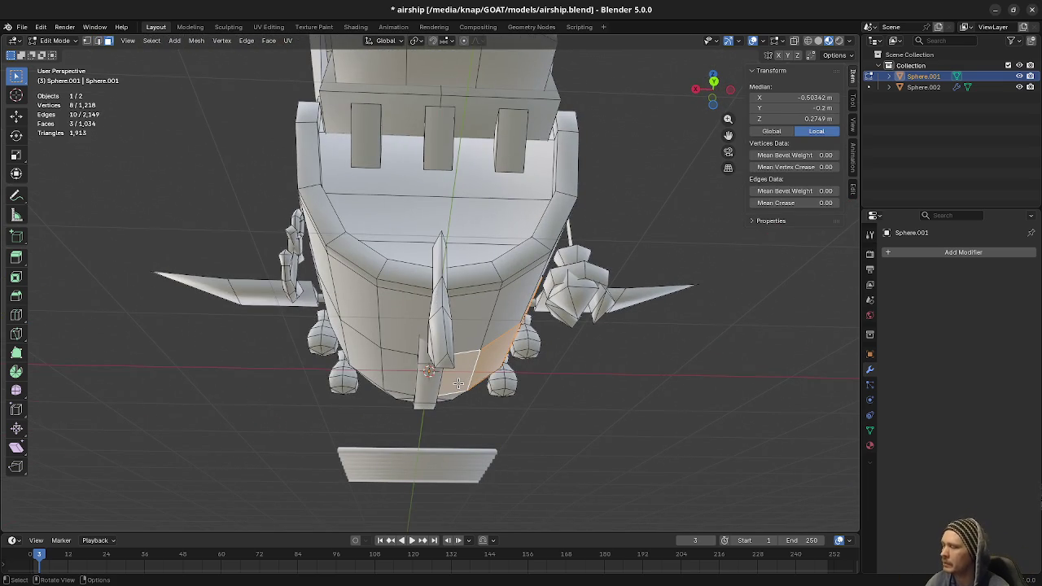
{"action": "mouse_move", "coordinate": [672, 317]}
{"action": "left_mouse_down"}
{"action": "mouse_move", "coordinate": [569, 379]}
{"action": "mouse_move", "coordinate": [565, 388]}
{"action": "mouse_move", "coordinate": [616, 372]}
{"action": "mouse_move", "coordinate": [595, 400]}
{"action": "left_mouse_up"}
{"action": "key", "text": "Tab"}
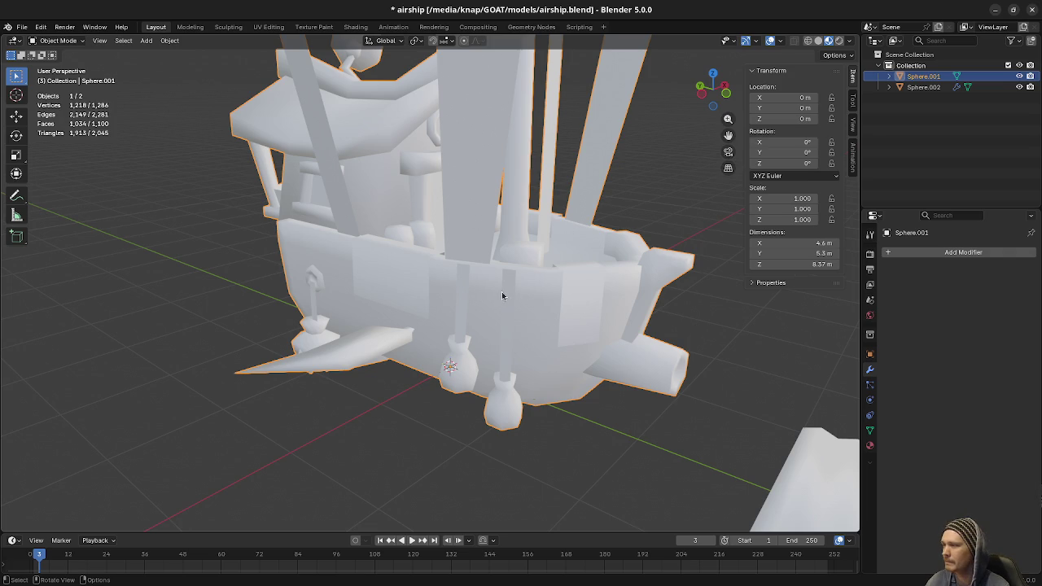
{"action": "scroll", "coordinate": [502, 296], "scroll_direction": "up", "scroll_amount": 3}
{"action": "mouse_move", "coordinate": [579, 257]}
{"action": "left_mouse_down"}
{"action": "mouse_move", "coordinate": [547, 250]}
{"action": "mouse_move", "coordinate": [572, 400]}
{"action": "mouse_move", "coordinate": [563, 375]}
{"action": "mouse_move", "coordinate": [433, 432]}
{"action": "mouse_move", "coordinate": [488, 426]}
{"action": "mouse_move", "coordinate": [549, 377]}
{"action": "mouse_move", "coordinate": [568, 350]}
{"action": "mouse_move", "coordinate": [537, 341]}
{"action": "mouse_move", "coordinate": [594, 346]}
{"action": "mouse_move", "coordinate": [471, 356]}
{"action": "mouse_move", "coordinate": [590, 351]}
{"action": "left_mouse_up"}
{"action": "mouse_move", "coordinate": [535, 385]}
{"action": "left_mouse_down"}
{"action": "mouse_move", "coordinate": [697, 360]}
{"action": "mouse_move", "coordinate": [624, 365]}
{"action": "mouse_move", "coordinate": [630, 271]}
{"action": "mouse_move", "coordinate": [193, 263]}
{"action": "mouse_move", "coordinate": [399, 291]}
{"action": "mouse_move", "coordinate": [472, 244]}
{"action": "mouse_move", "coordinate": [545, 249]}
{"action": "mouse_move", "coordinate": [608, 273]}
{"action": "mouse_move", "coordinate": [548, 307]}
{"action": "mouse_move", "coordinate": [569, 305]}
{"action": "left_mouse_up"}
{"action": "scroll", "coordinate": [489, 227], "scroll_direction": "down", "scroll_amount": 2}
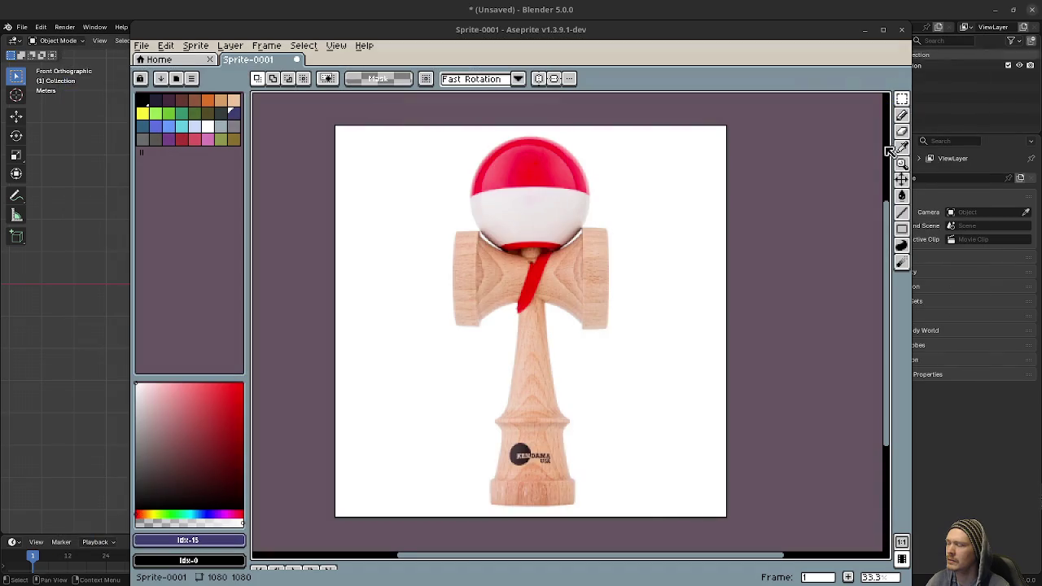
- Use the Super-key window overview to bring Aseprite's kendama sprite to the front
{"action": "key", "text": "super"}
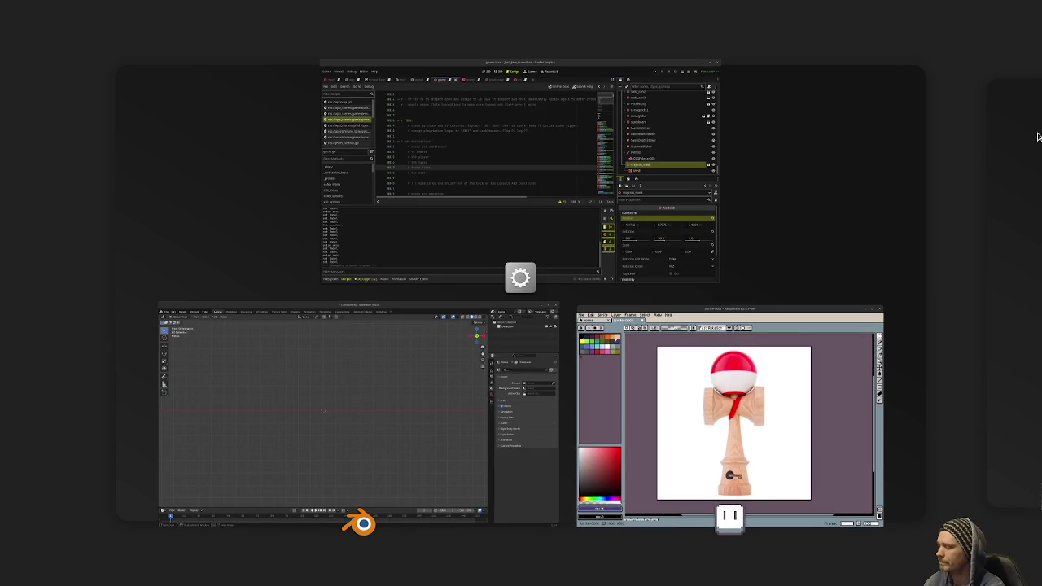
{"action": "key", "text": "super"}
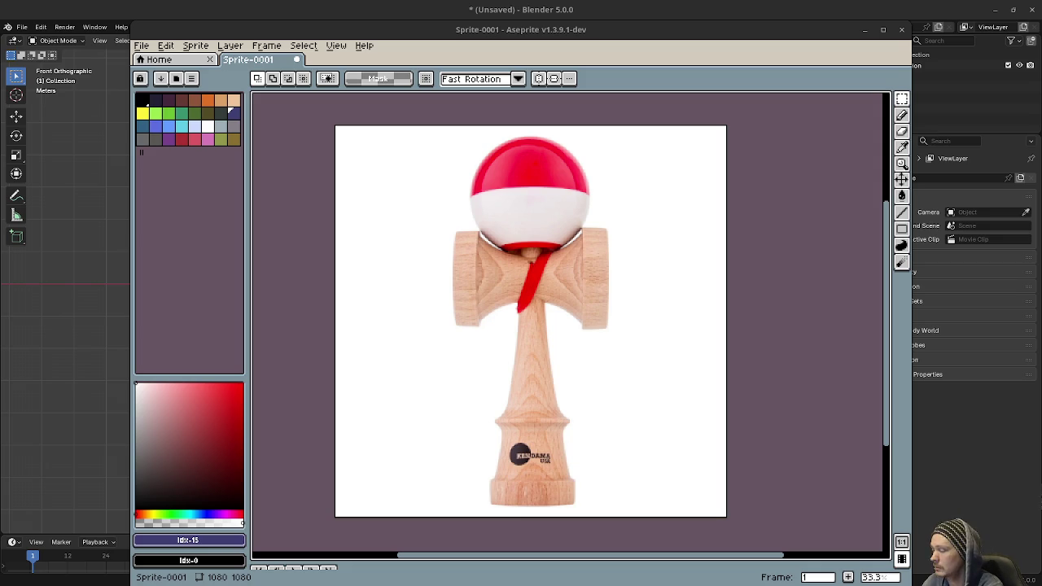
{"action": "key", "text": "super"}
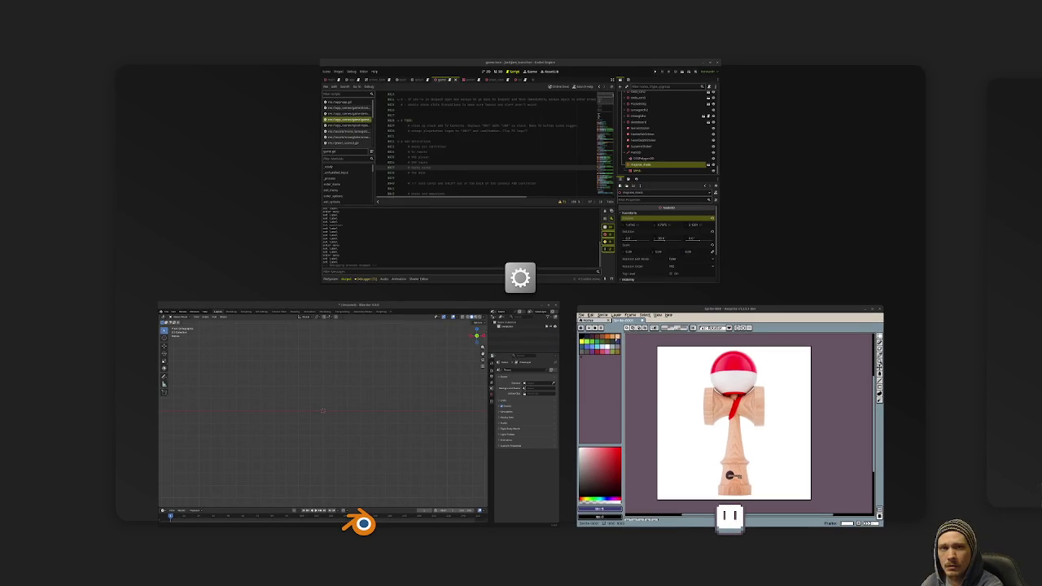
- Cycle through the window overview, returning to Aseprite's kendama sprite each time
{"action": "key", "text": "super"}
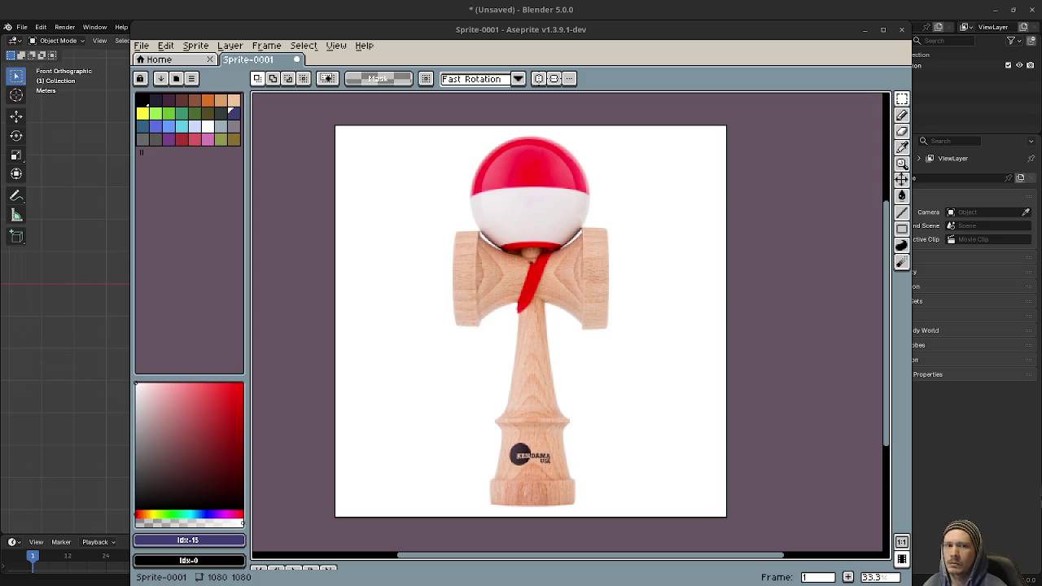
{"action": "key", "text": "super"}
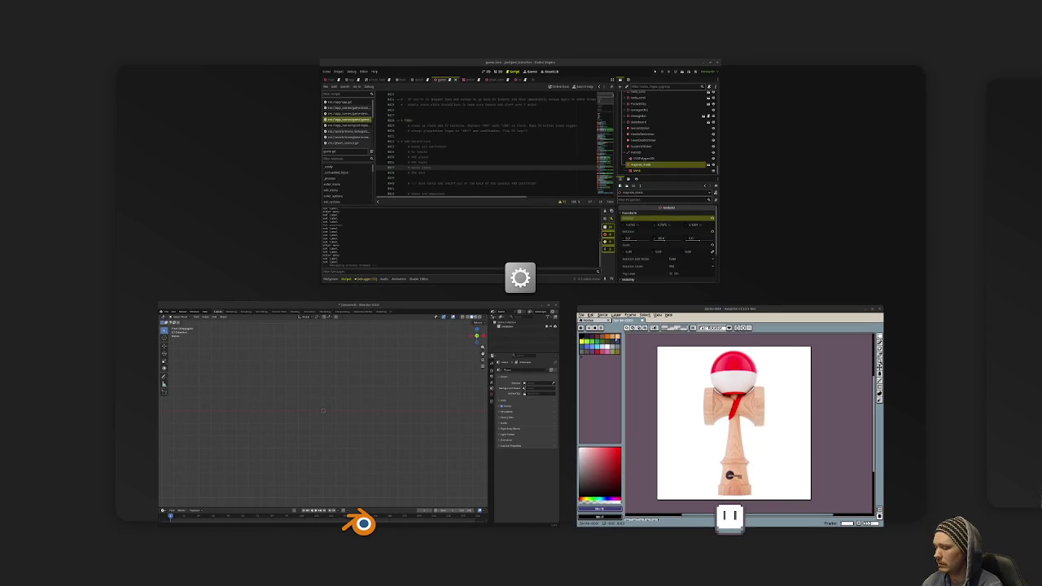
{"action": "key", "text": "super"}
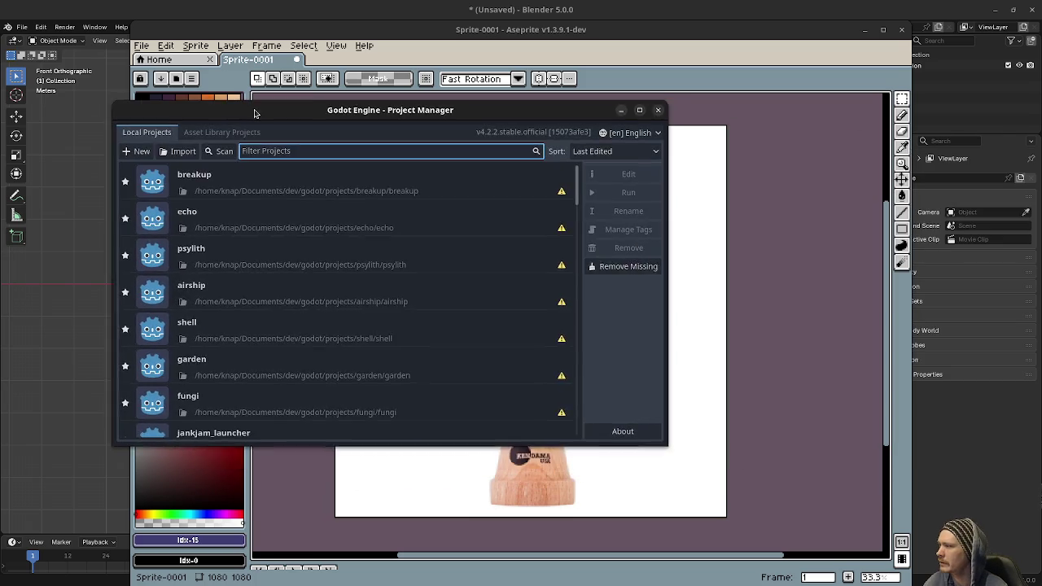
- Bring the Godot Project Manager forward and open the relic project from Local Projects
{"action": "key", "text": "super"}
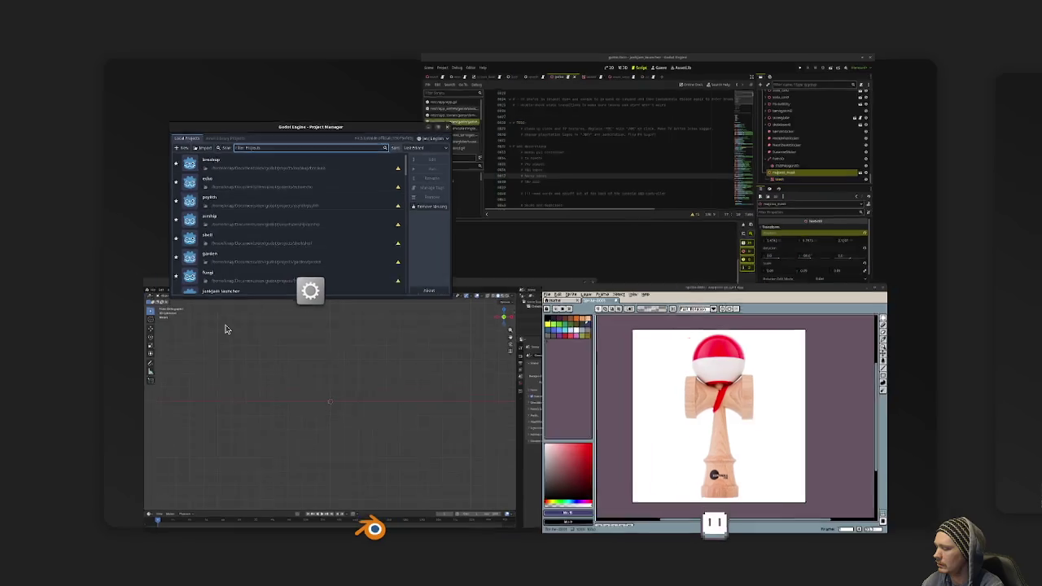
{"action": "key", "text": "super"}
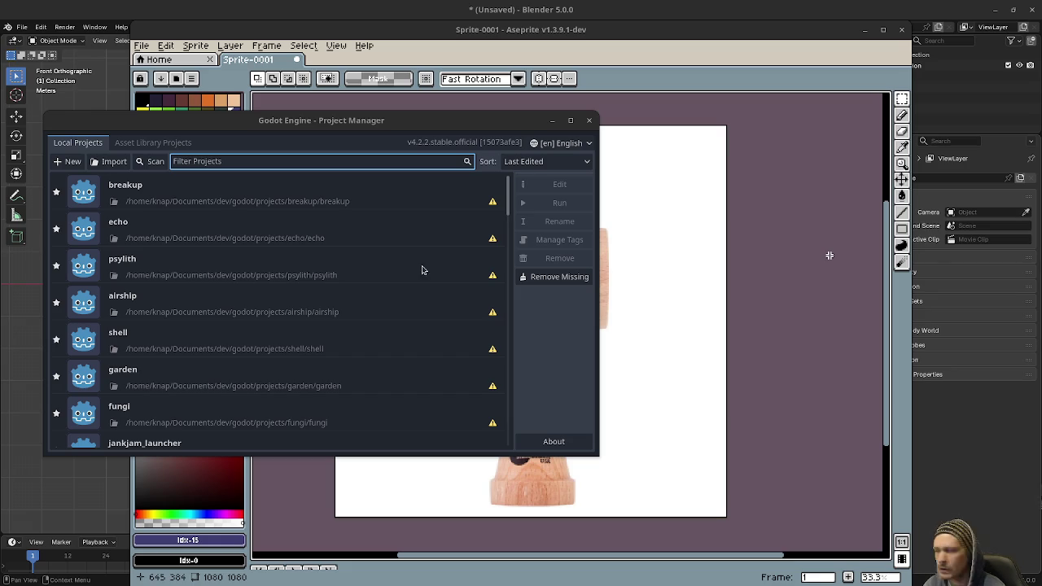
{"action": "scroll", "coordinate": [277, 350], "scroll_direction": "down", "scroll_amount": 10}
{"action": "scroll", "coordinate": [143, 361], "scroll_direction": "down", "scroll_amount": 8}
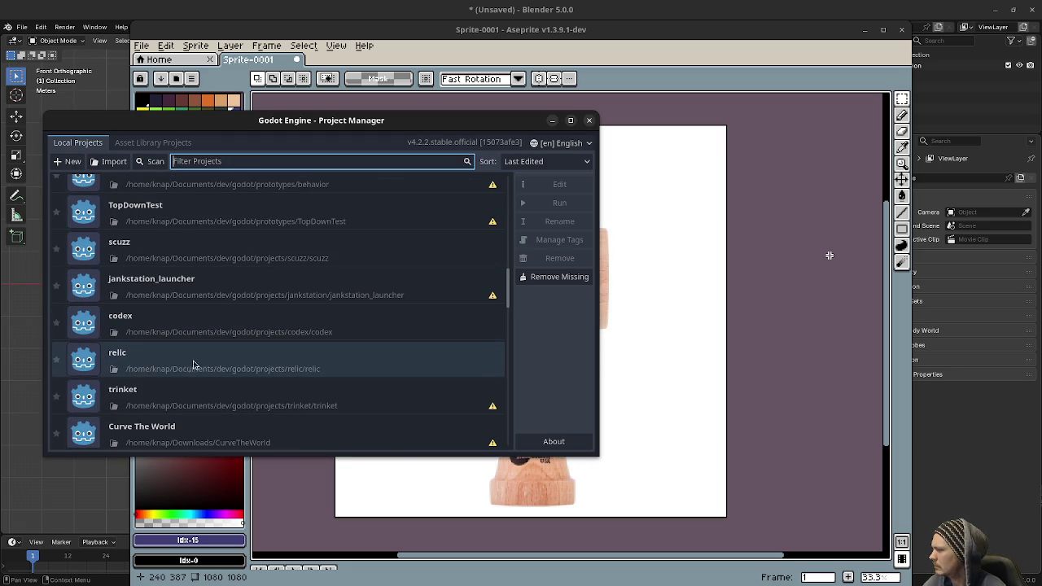
{"action": "left_click", "coordinate": [184, 368]}
{"action": "double_click", "coordinate": [162, 360]}
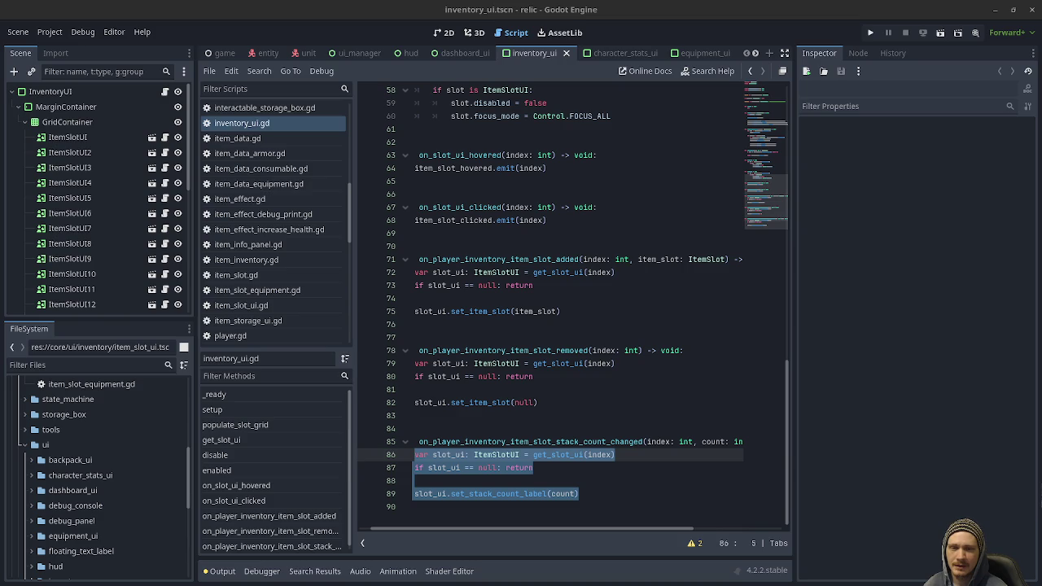
{"action": "key", "text": "alt+Tab"}
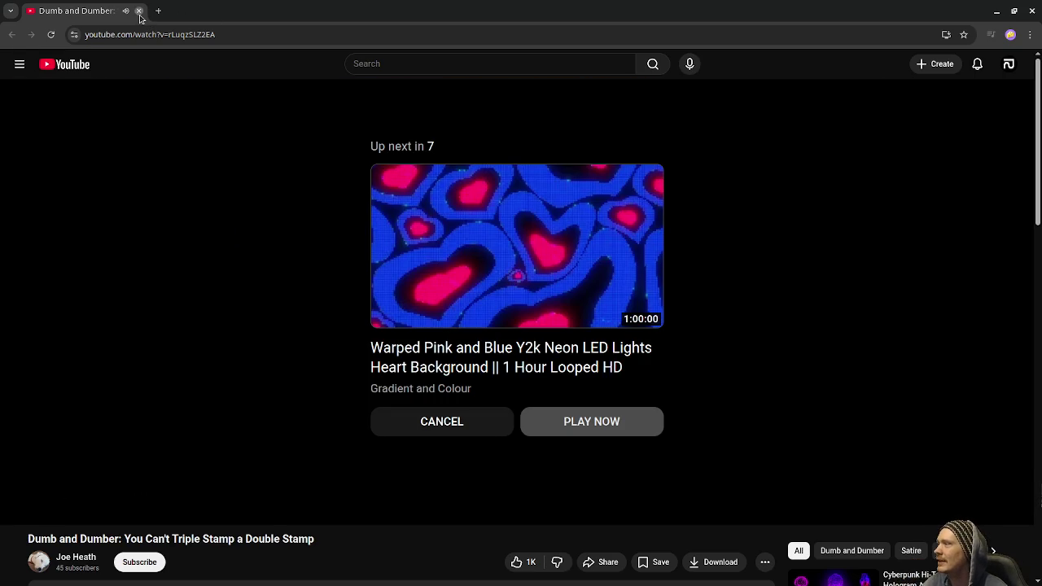
{"action": "left_click", "coordinate": [139, 11]}
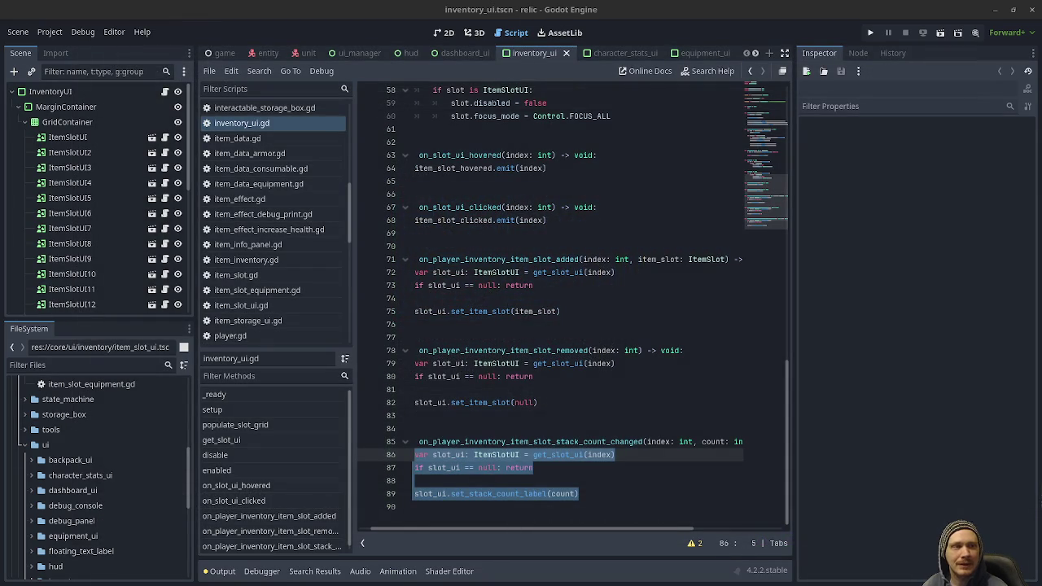